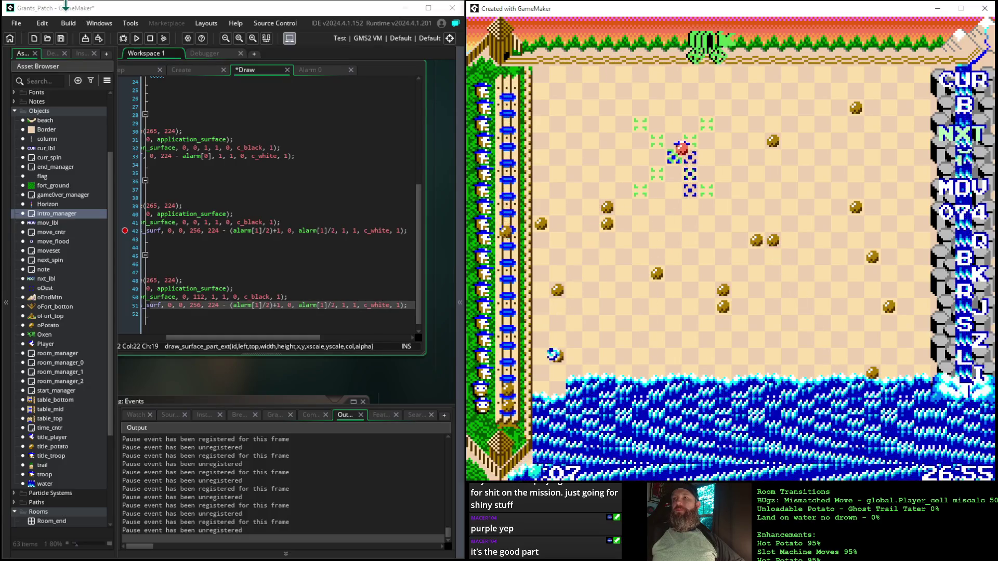
- Play eight moves on the flooding board, taking the move counter from 074 to 082
key("Return")
key("Return")
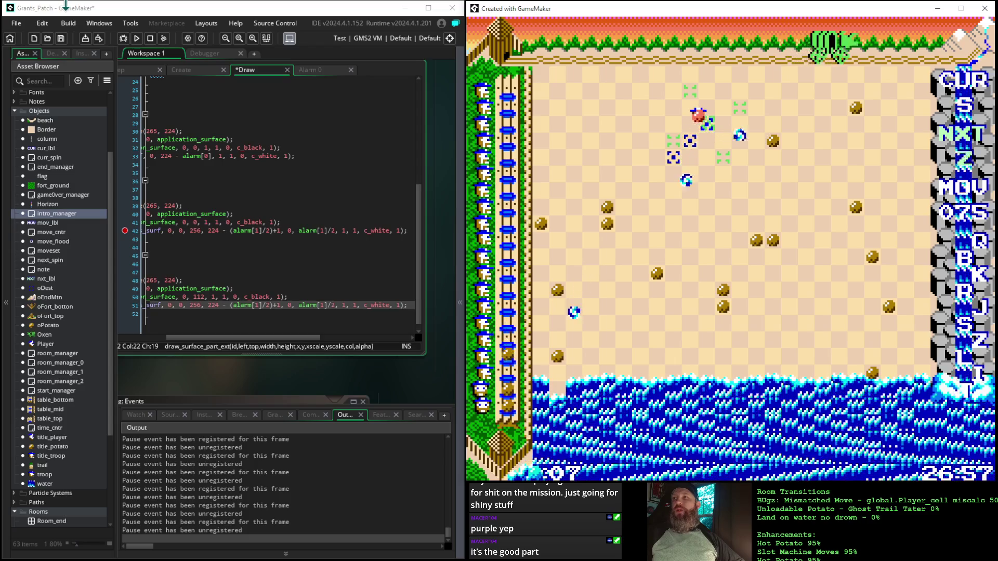
key("Return")
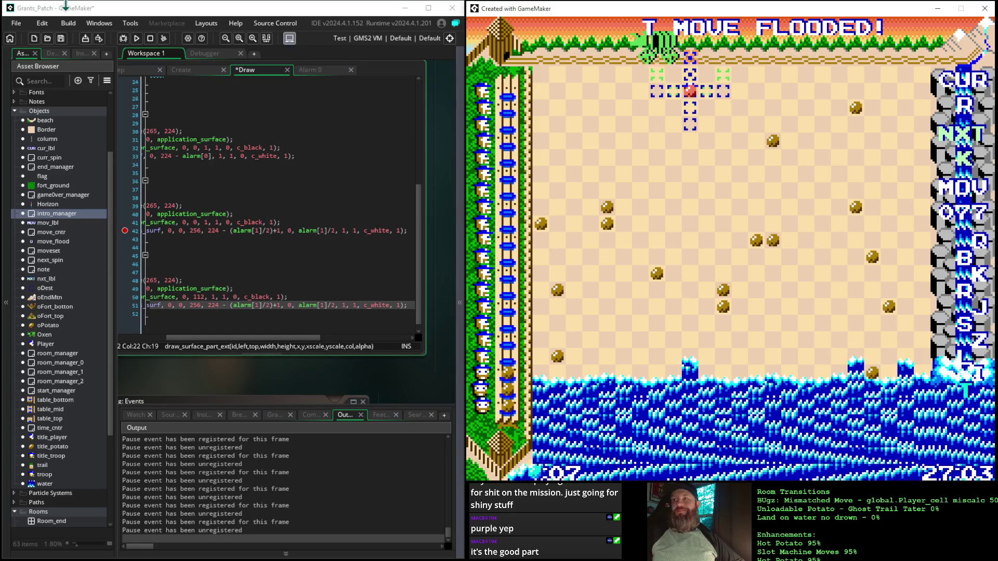
key("Return")
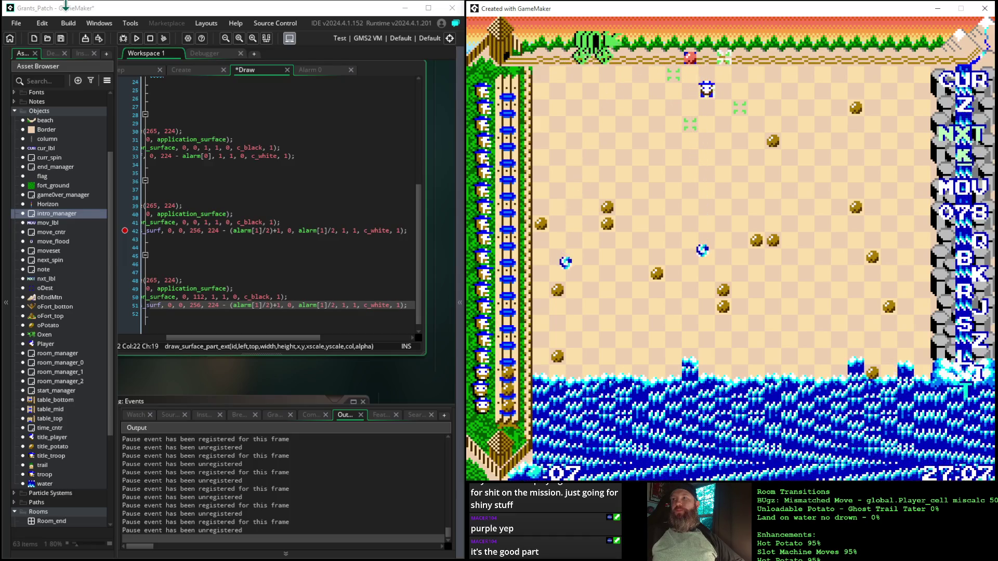
key("Return")
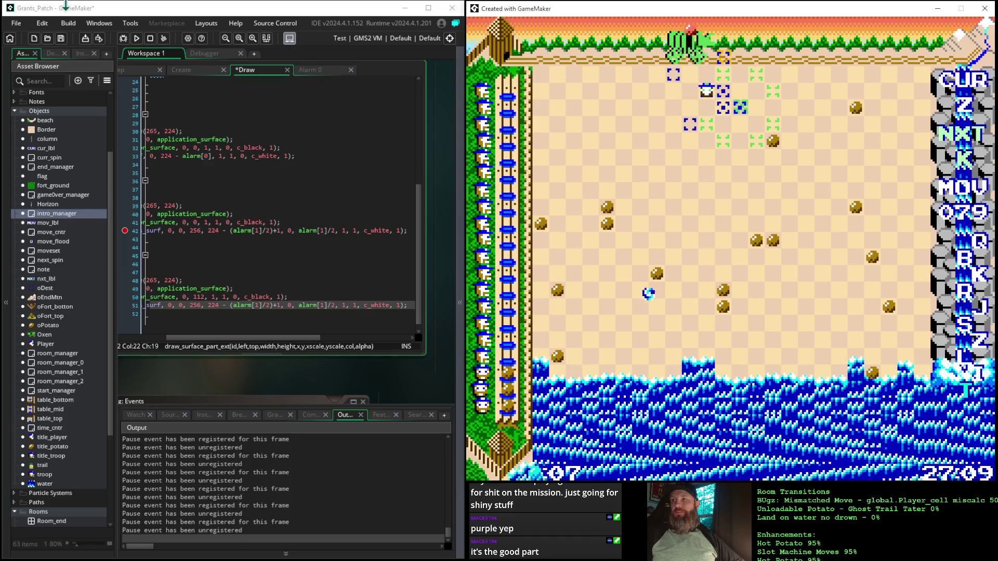
key("Return")
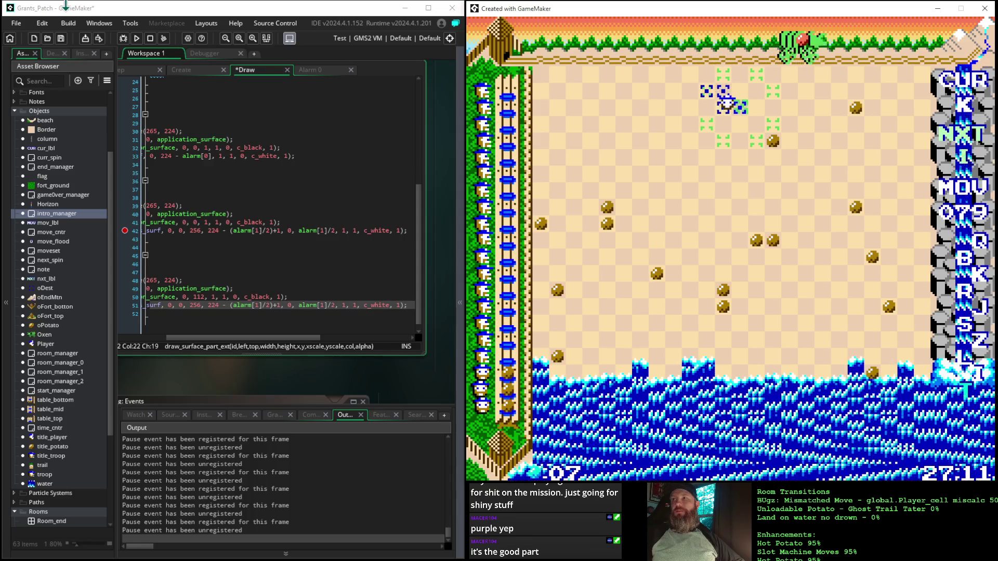
key("Return")
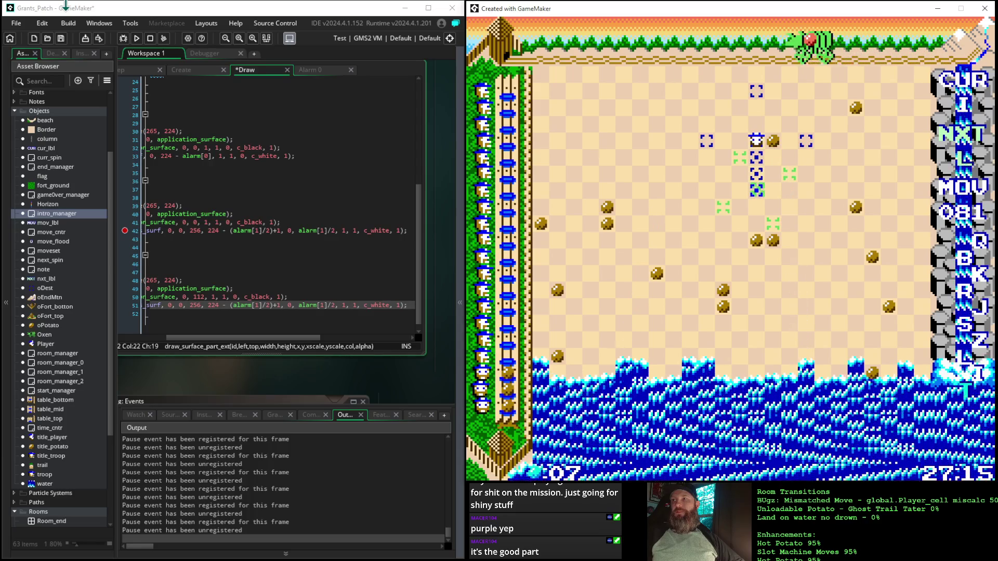
key("Return")
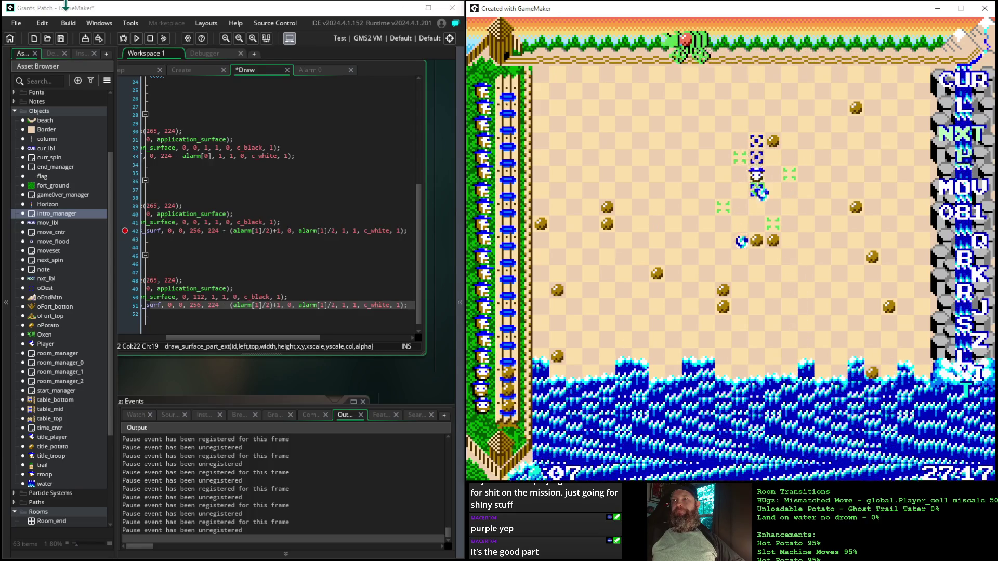
key("Return")
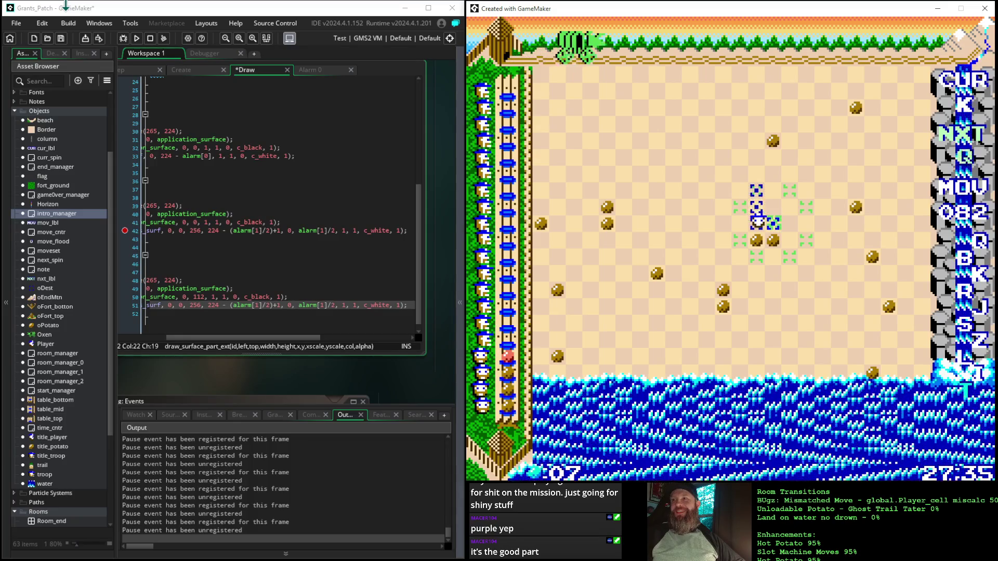
- Play moves right and down across the board, reaching move 094
key("Right")
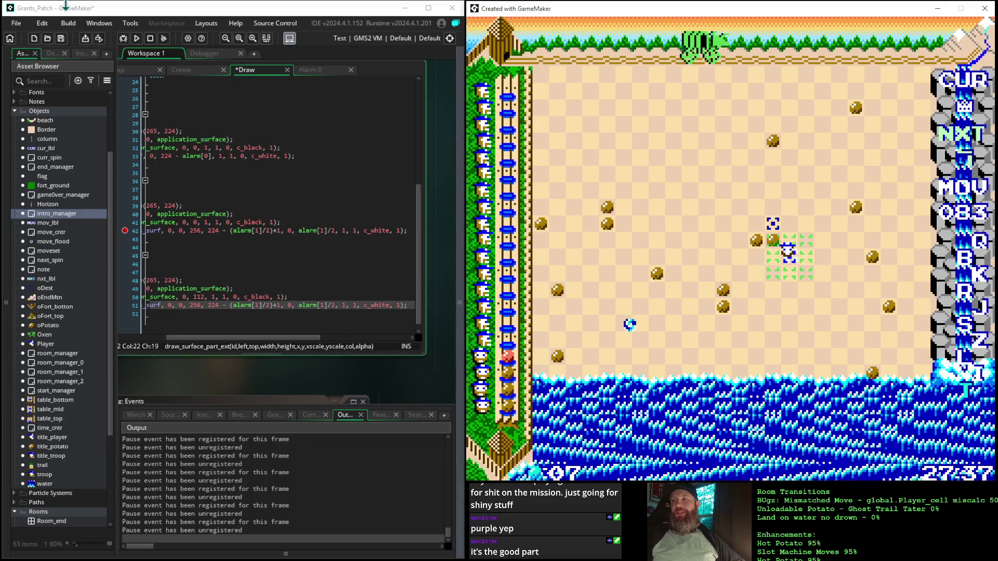
key("Right")
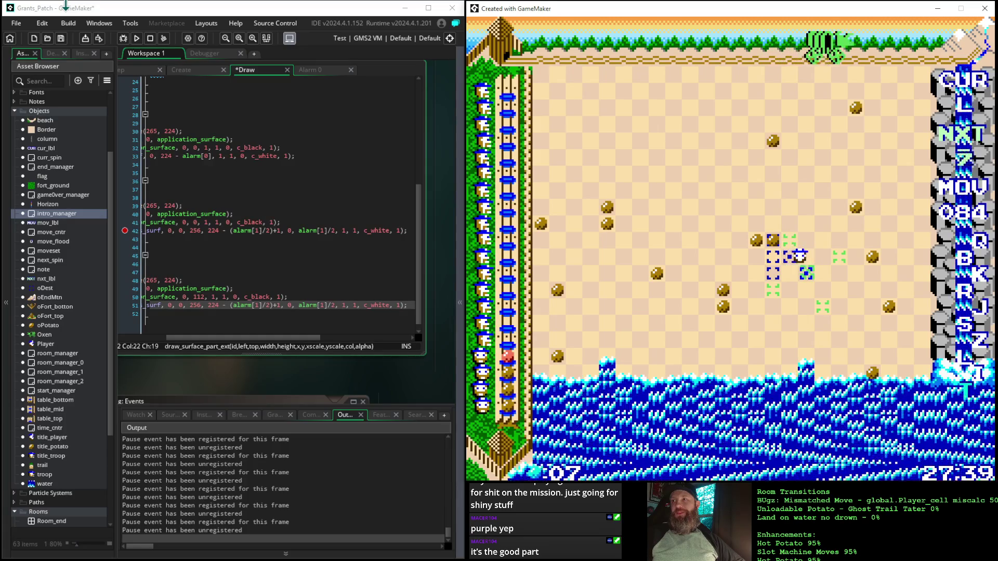
key("Right")
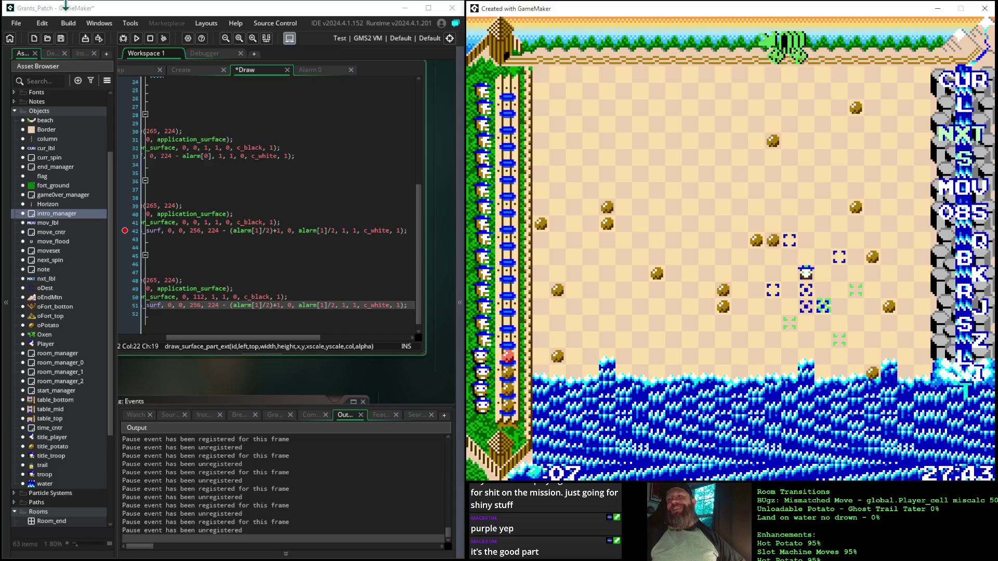
key("Down")
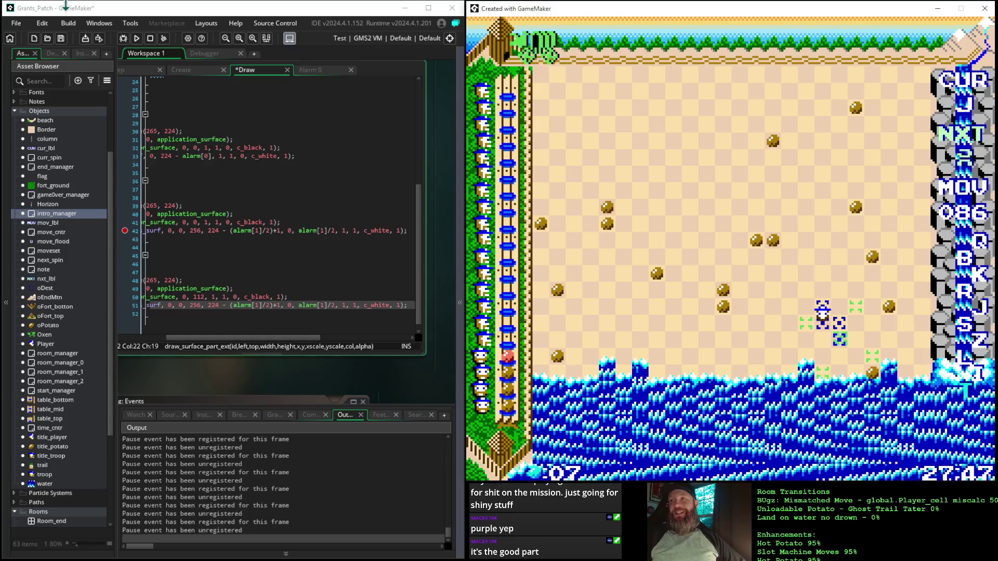
key("Down")
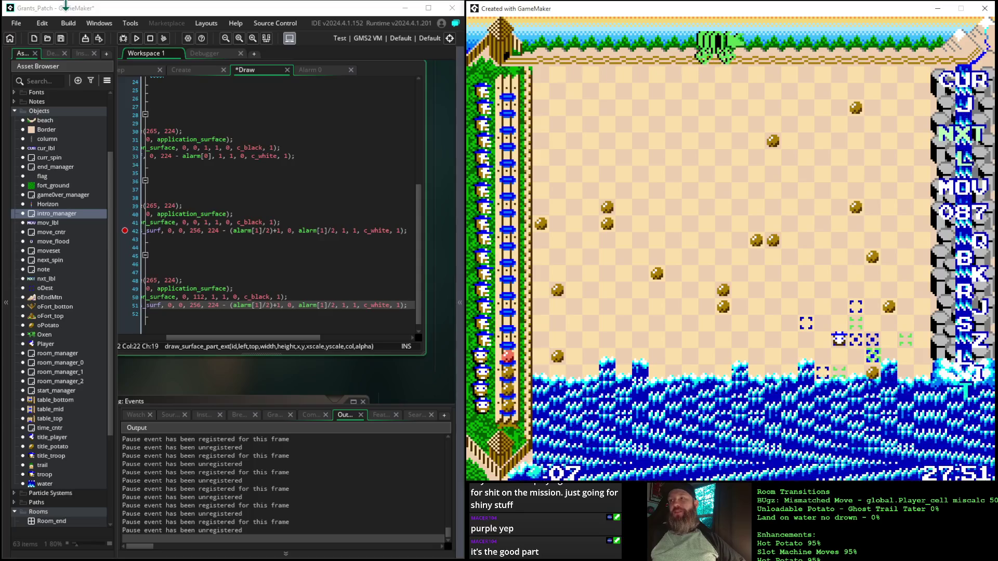
key("Right")
key("Up")
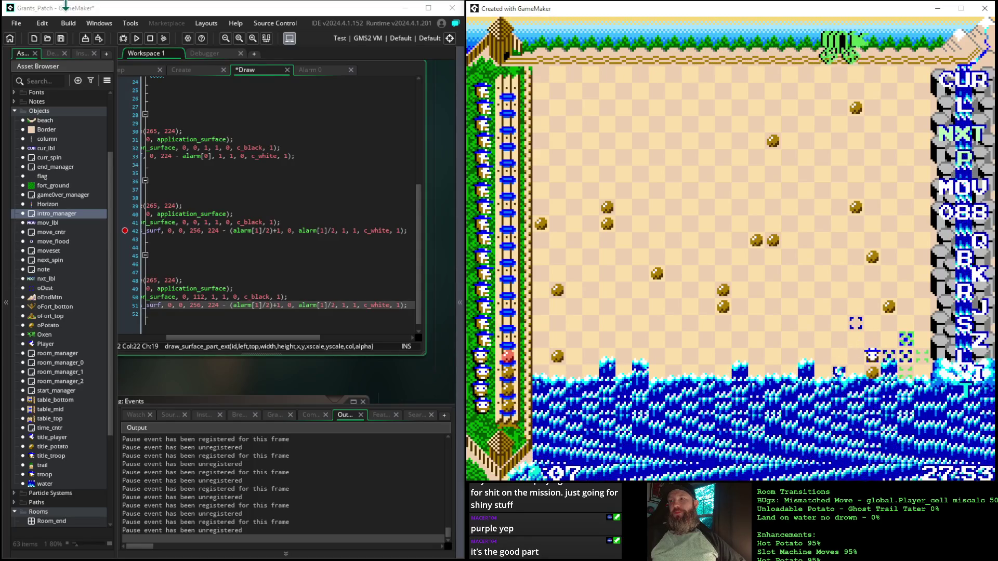
key("Up")
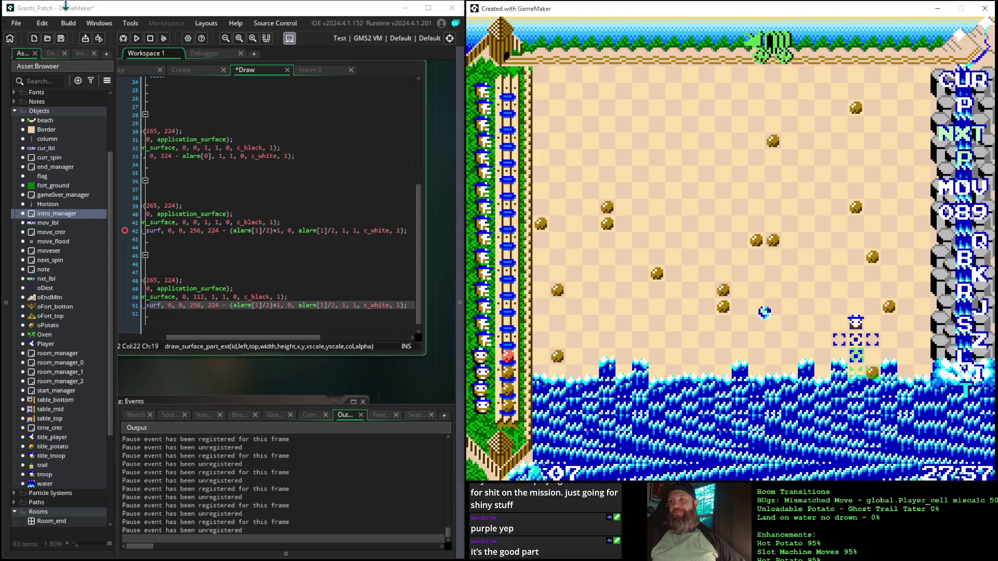
key("Down")
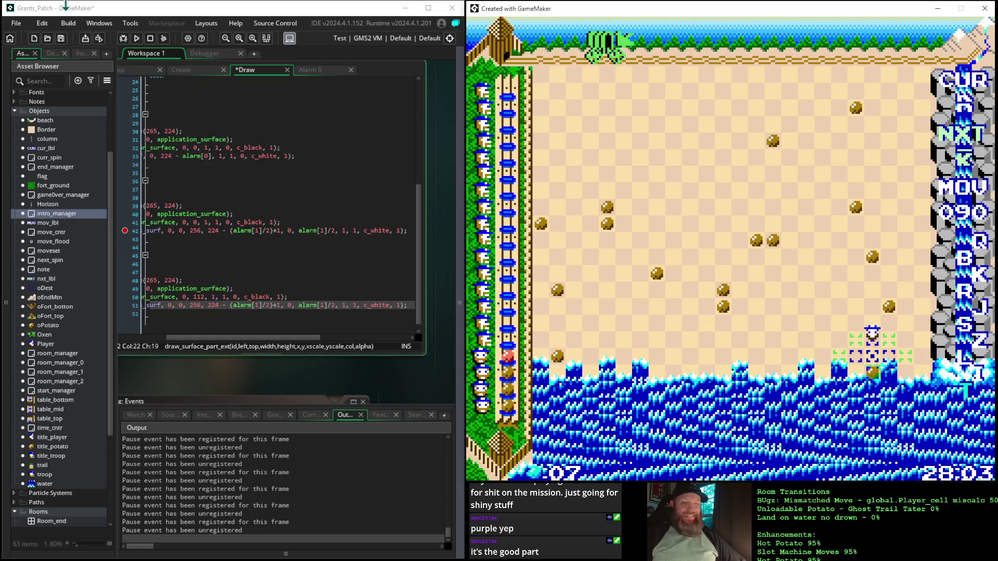
key("Down")
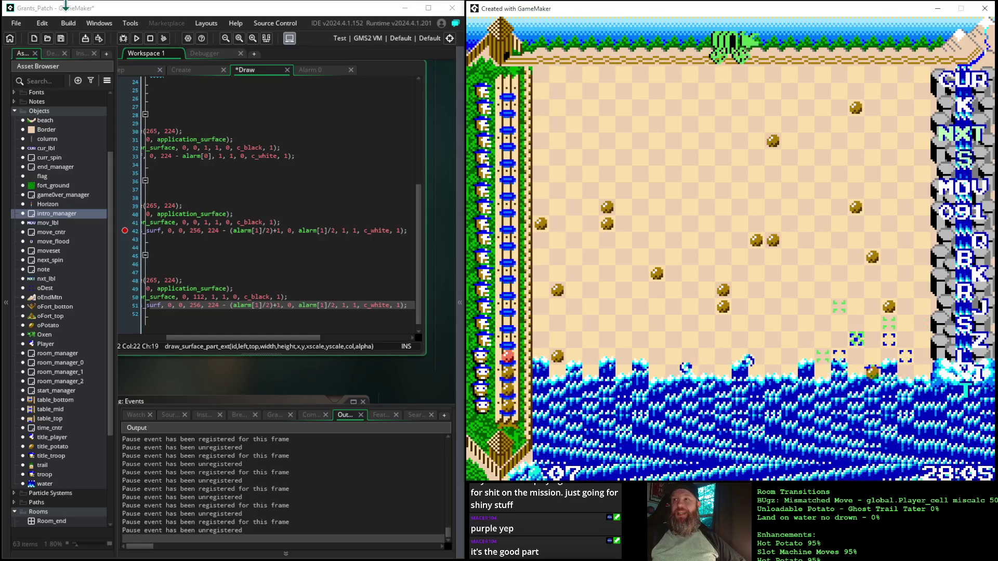
key("Down")
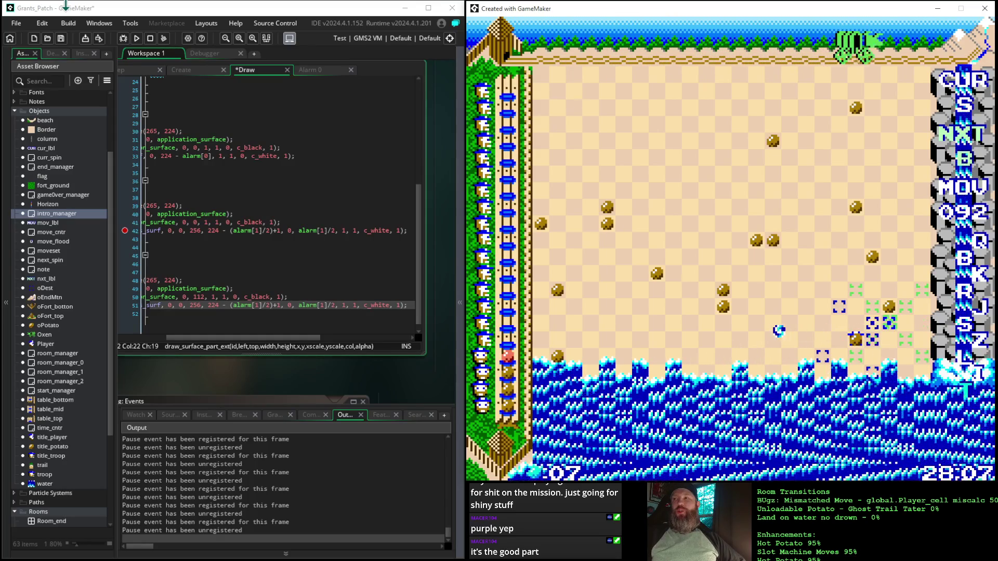
key("Down")
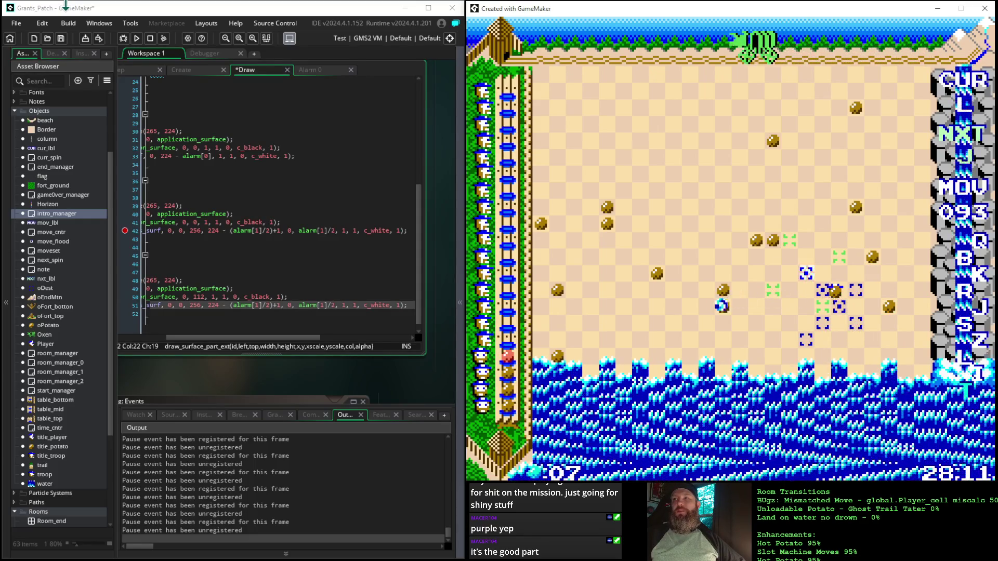
key("Down")
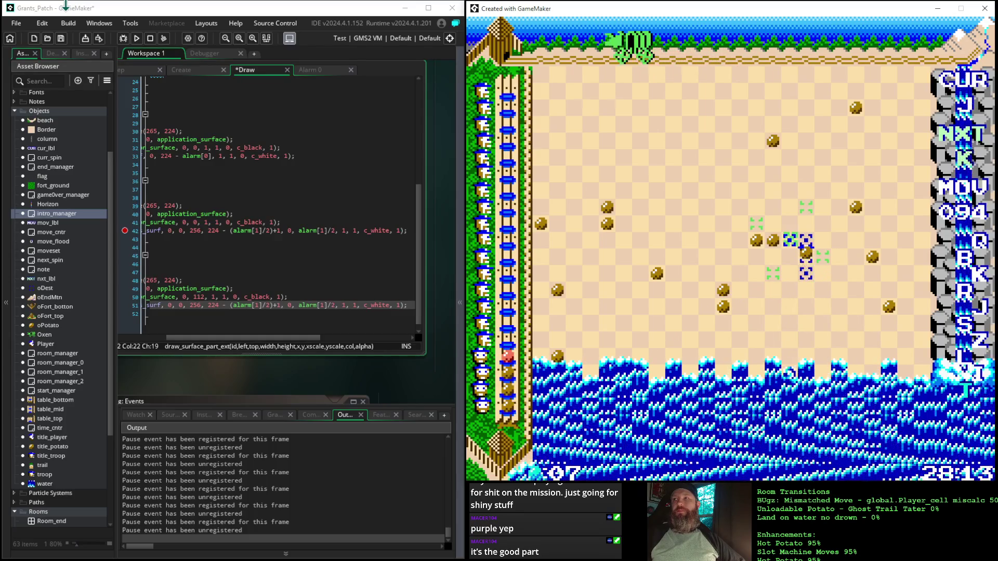
- Play moves mostly upward toward the top row, reaching move 104
key("Up")
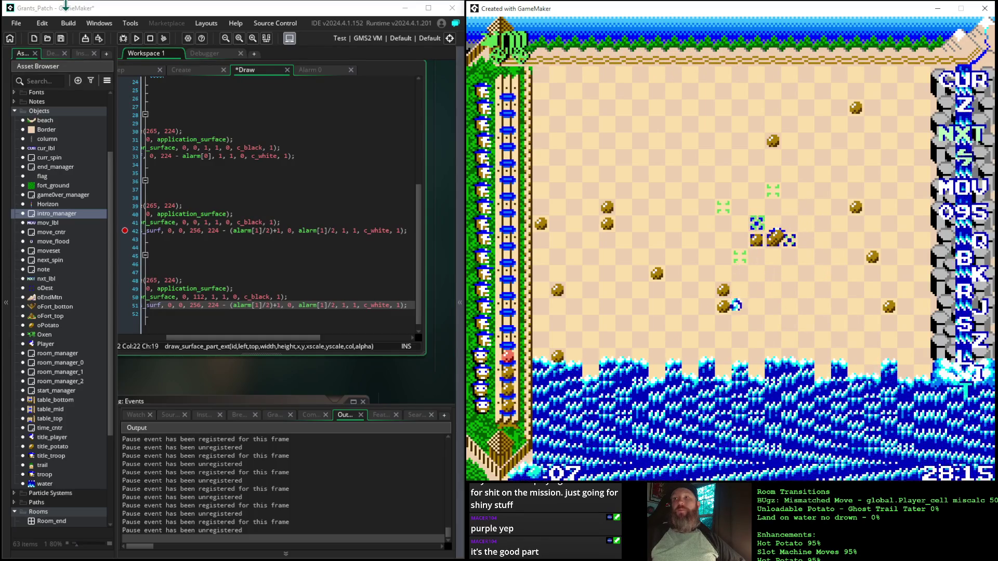
key("Up")
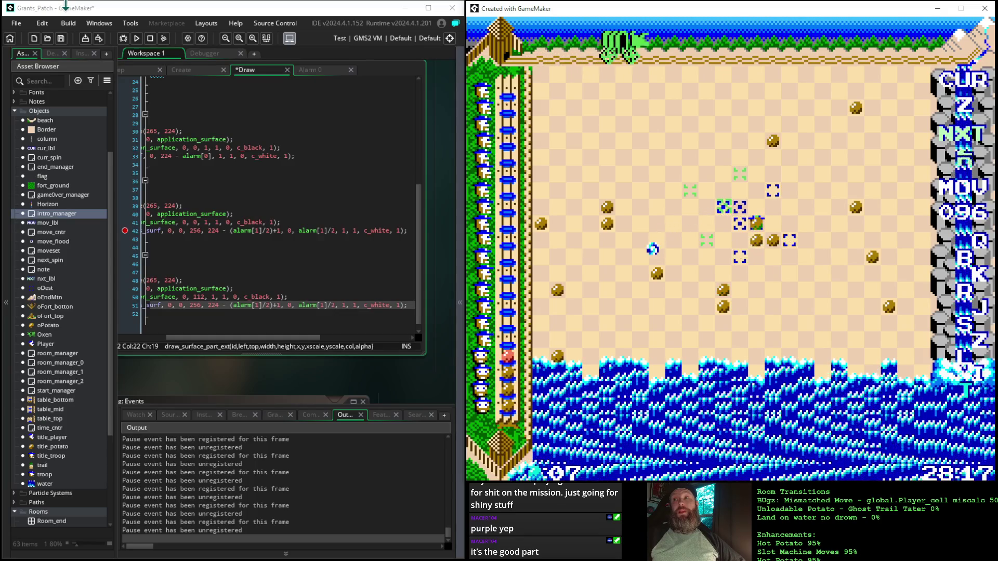
key("Right")
key("Up")
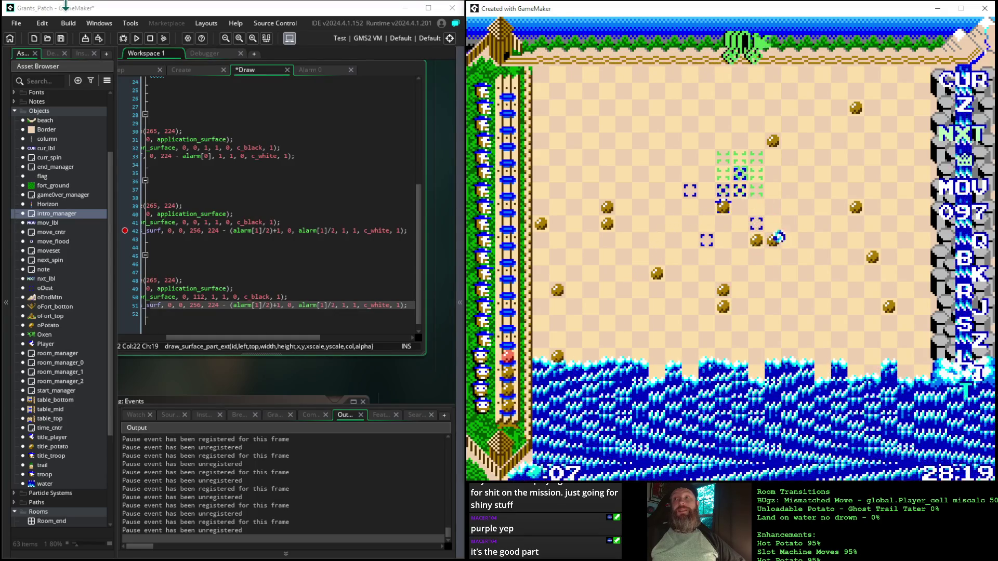
key("Up")
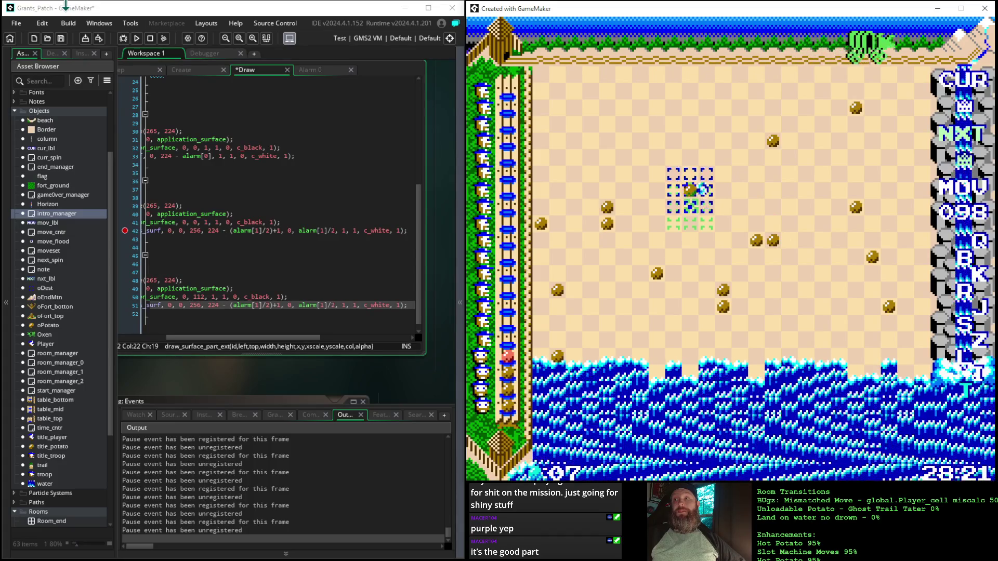
key("Up")
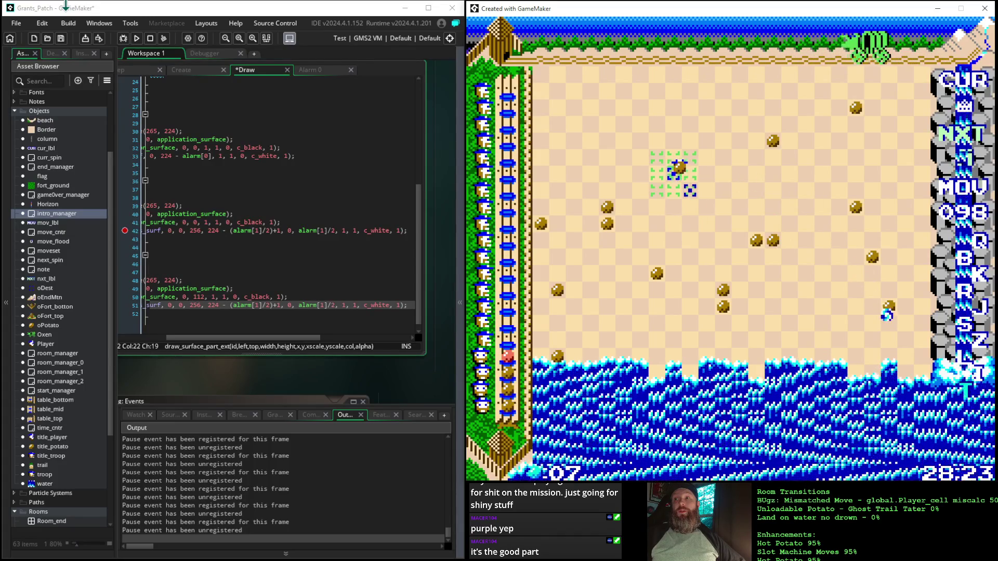
key("Up")
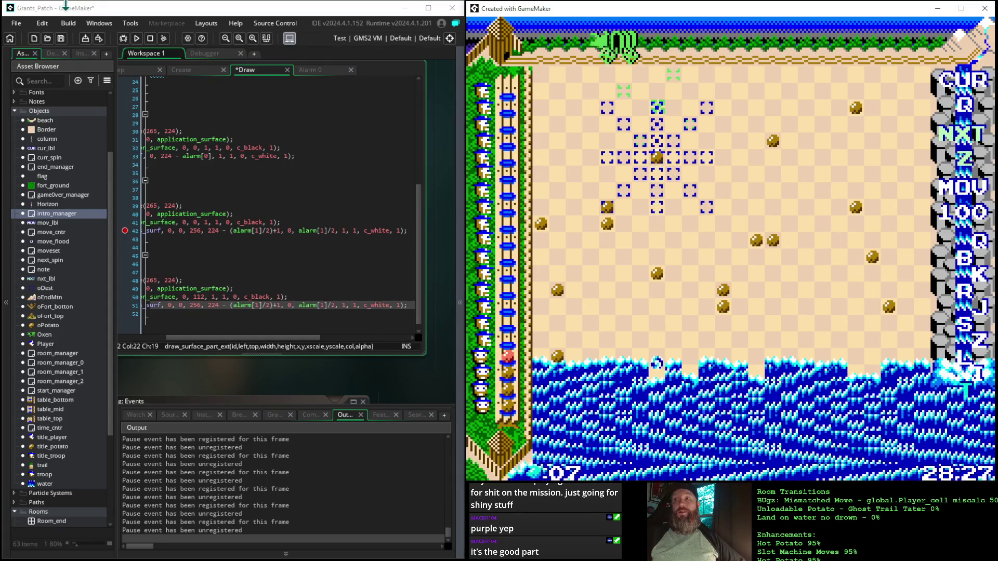
key("Up")
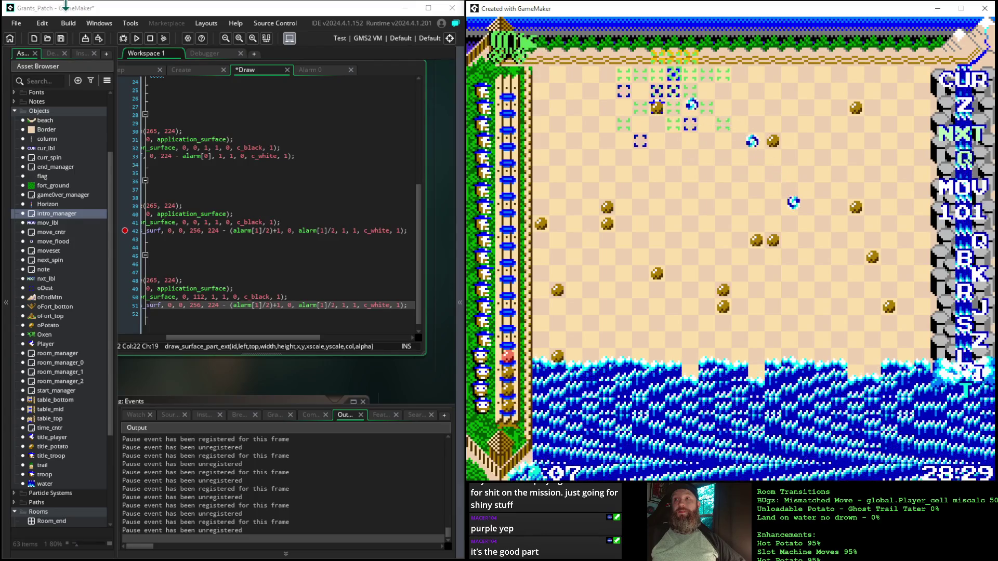
key("Up")
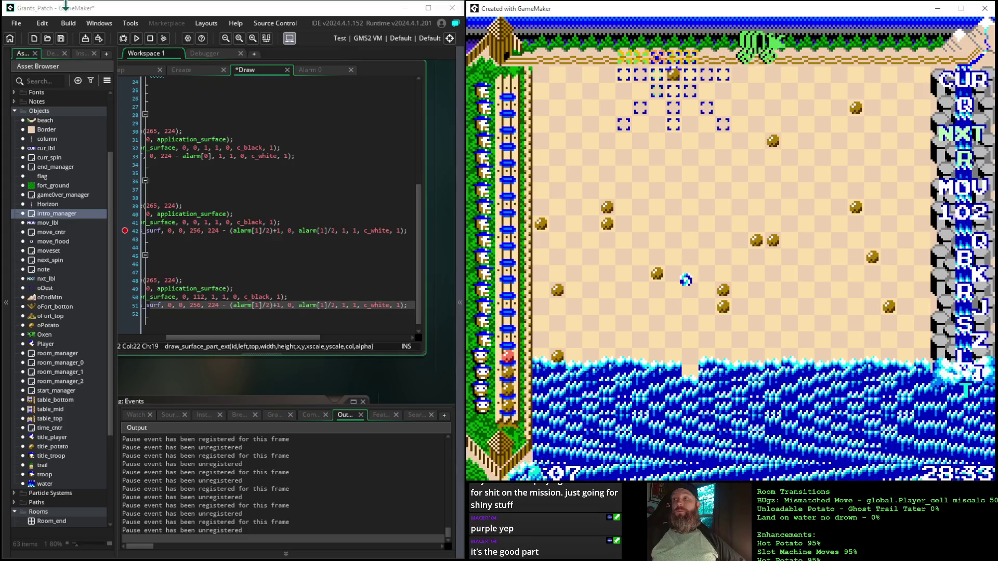
key("Up")
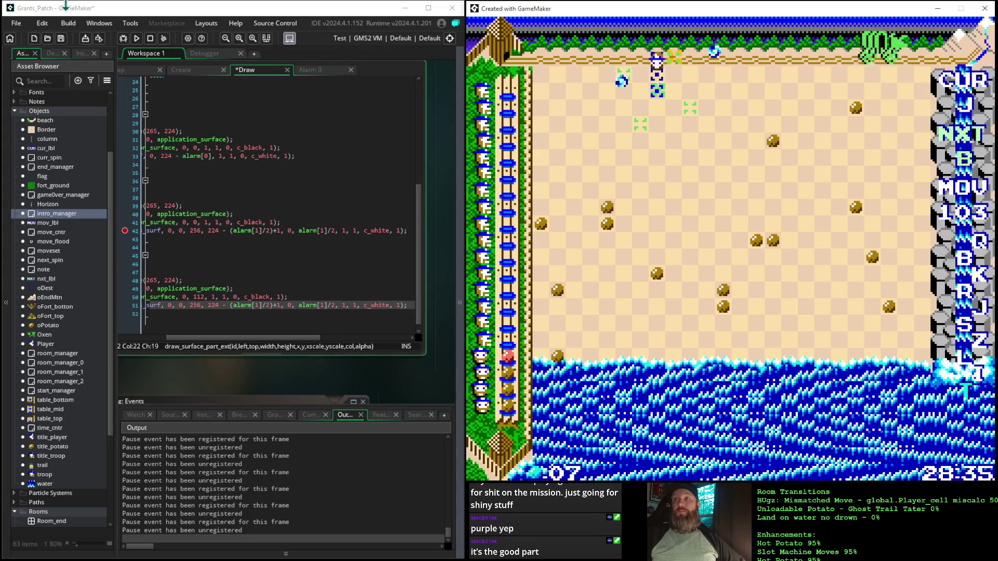
key("Down")
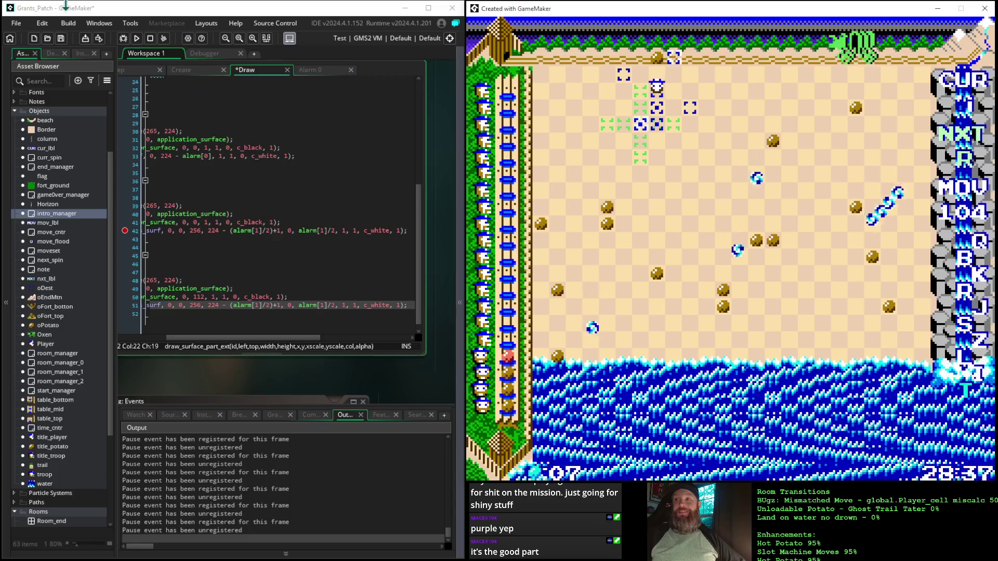
- Keep moving the player until the flood wins and Game Over shows at move 0380
key("Down")
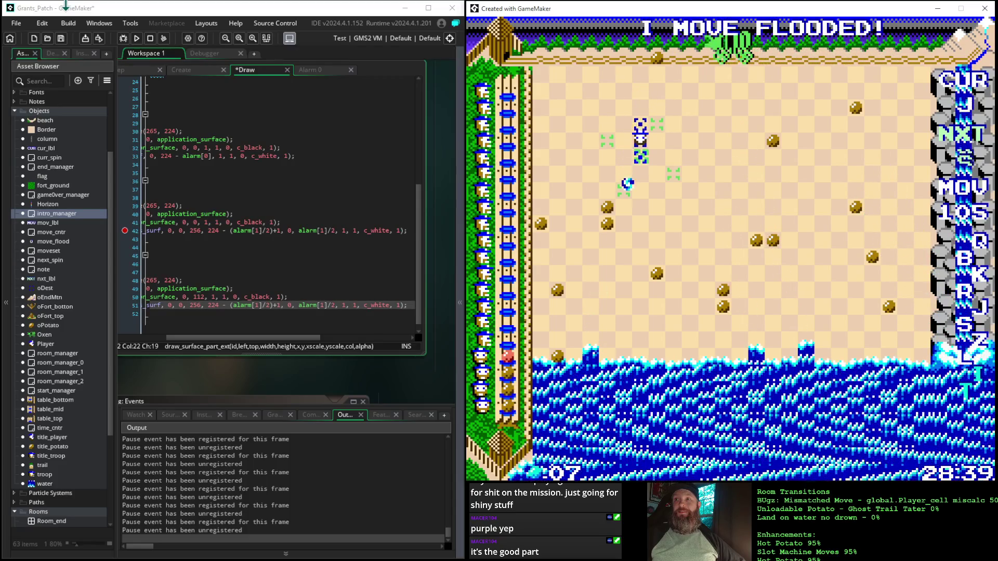
key("Down")
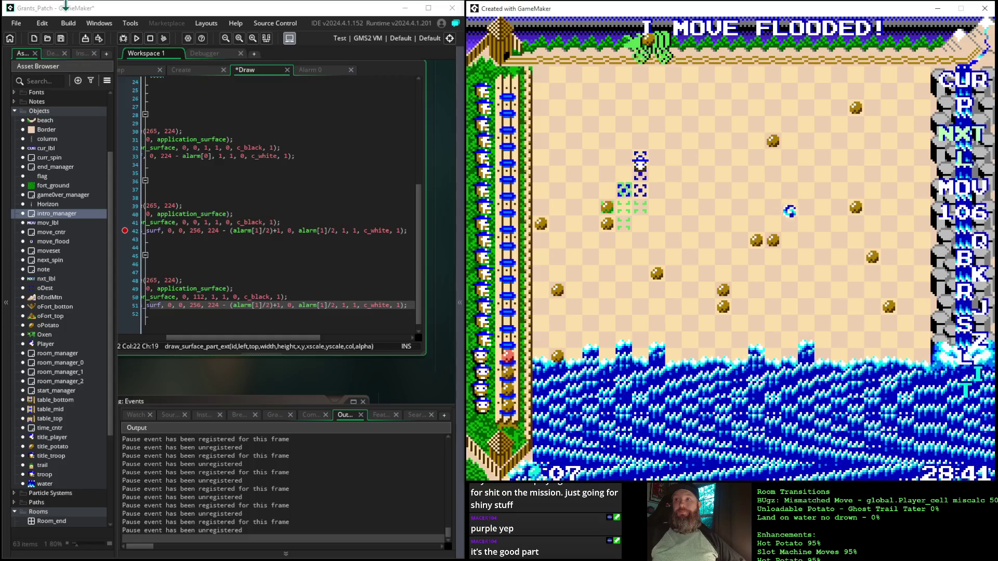
key("Down")
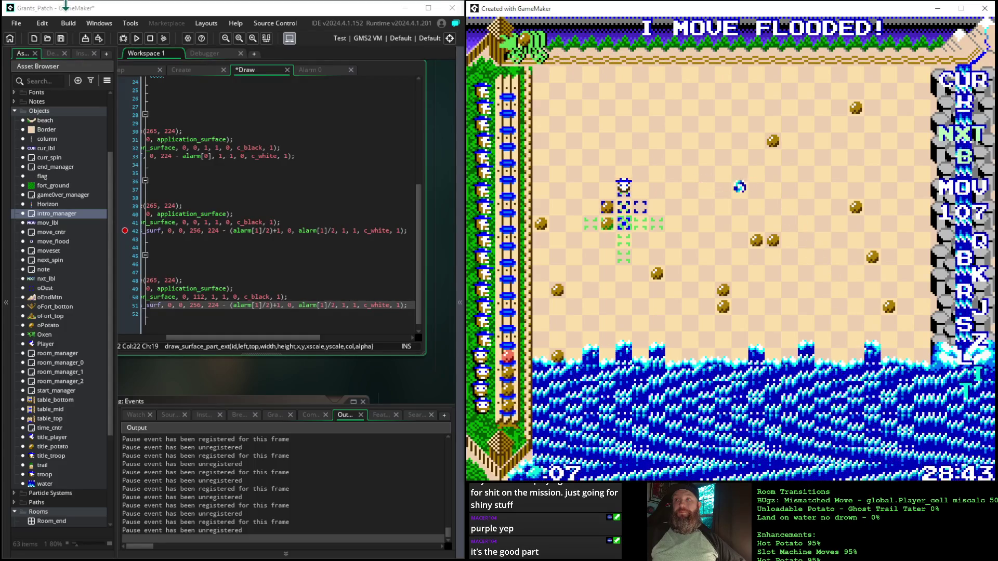
key("Down")
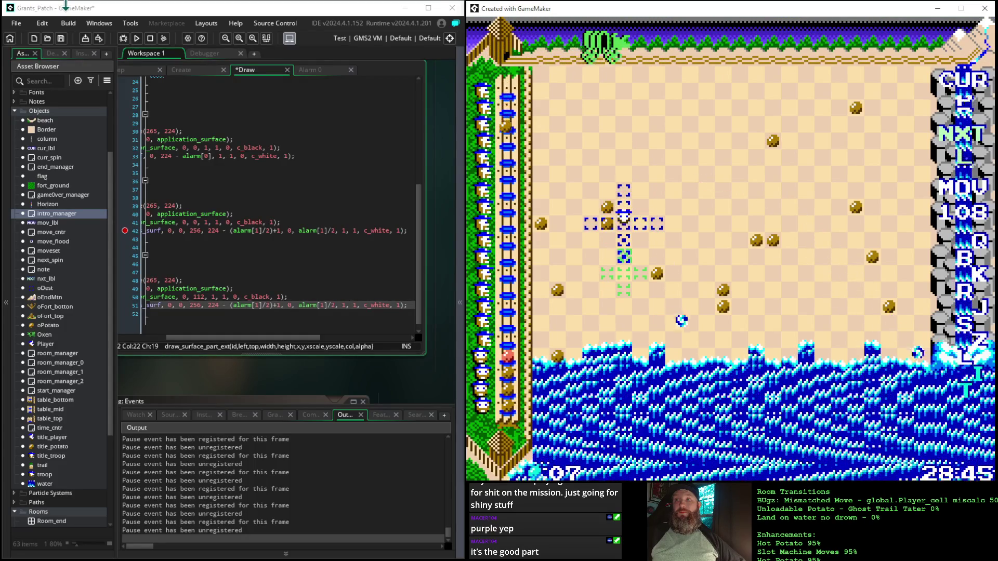
key("Down")
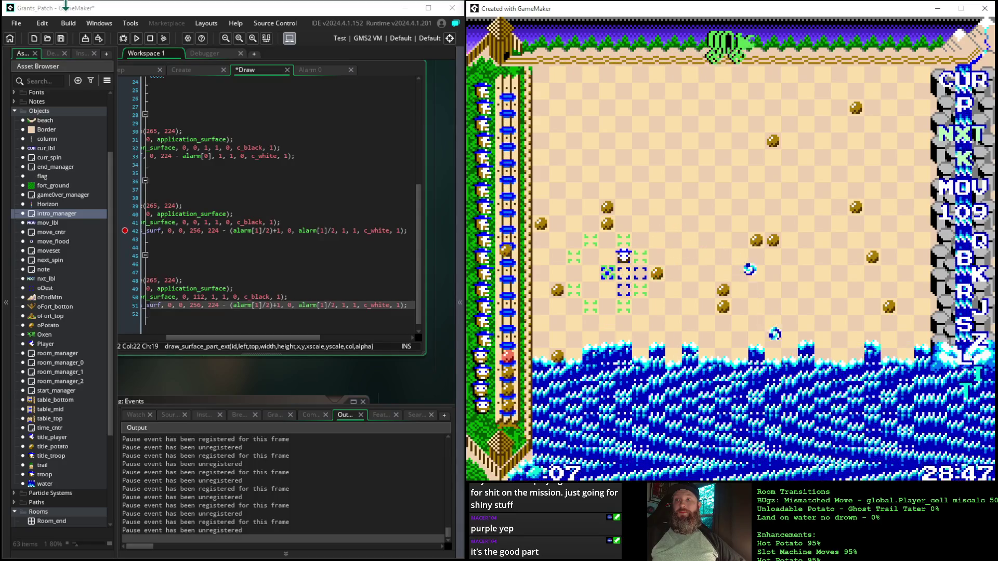
key("Down")
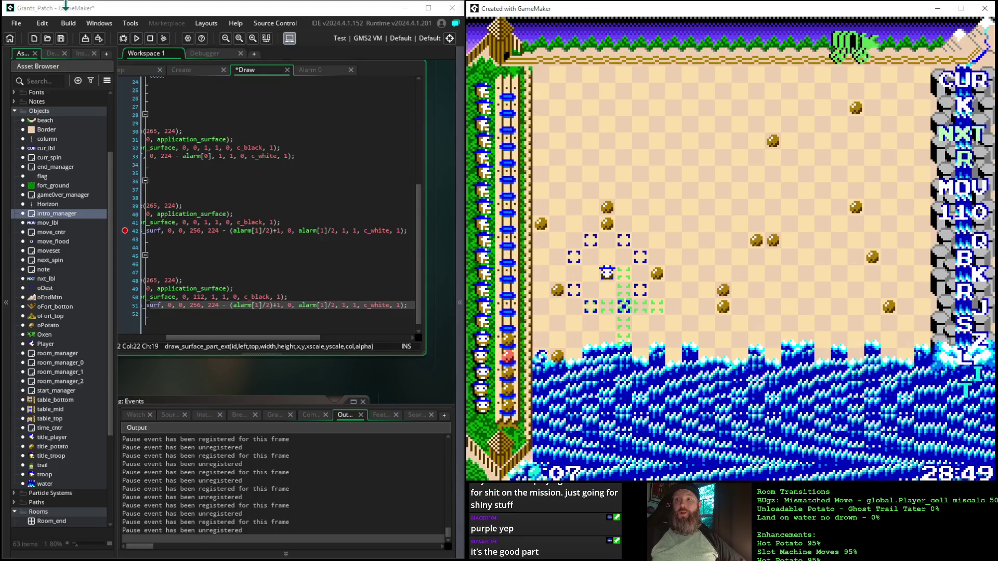
key("Down")
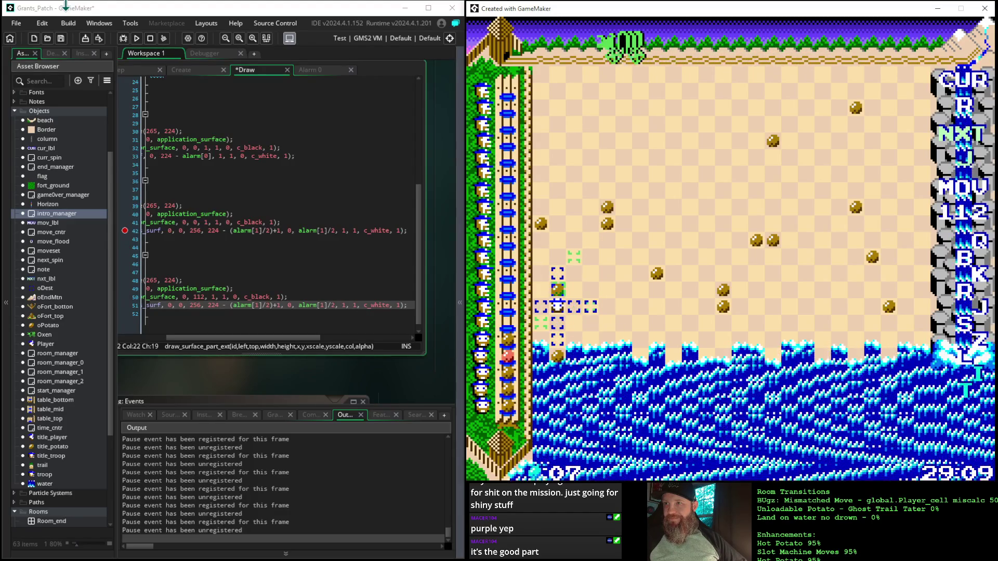
key("Left")
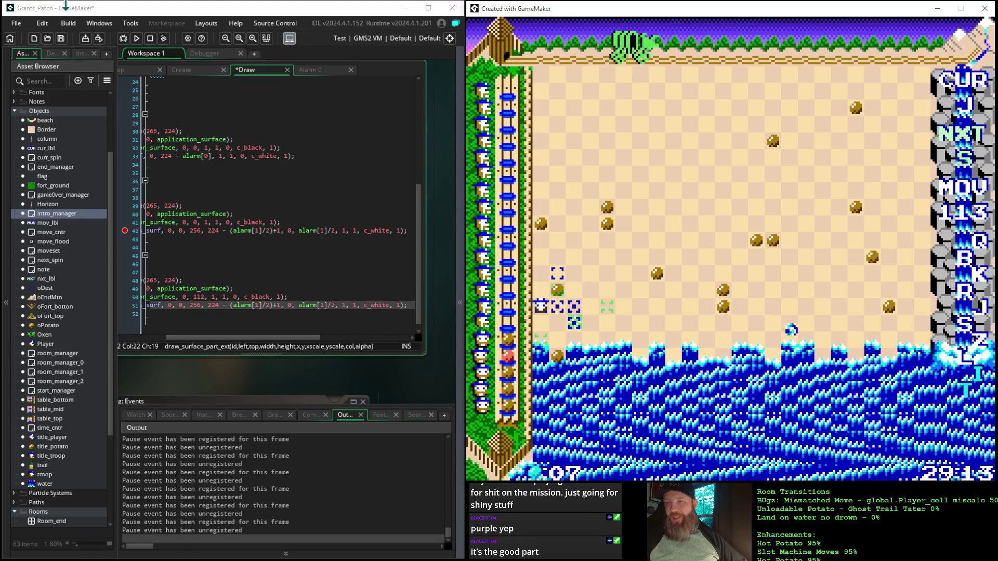
key("Right")
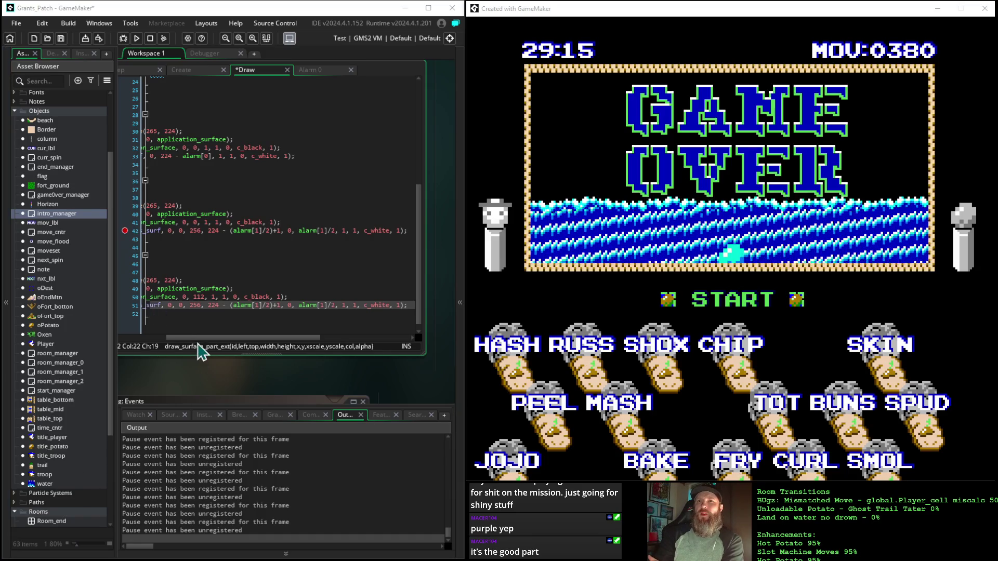
- Change the wipe start value in line 51's draw_surface_part_ext call from 224 to 112
left_click_drag(195, 339, 123, 346)
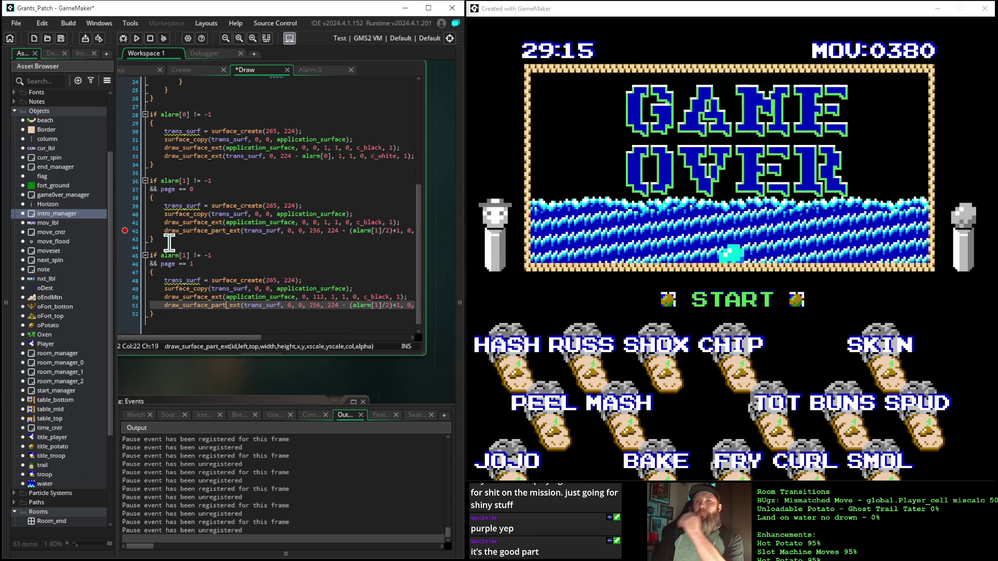
left_click(125, 232)
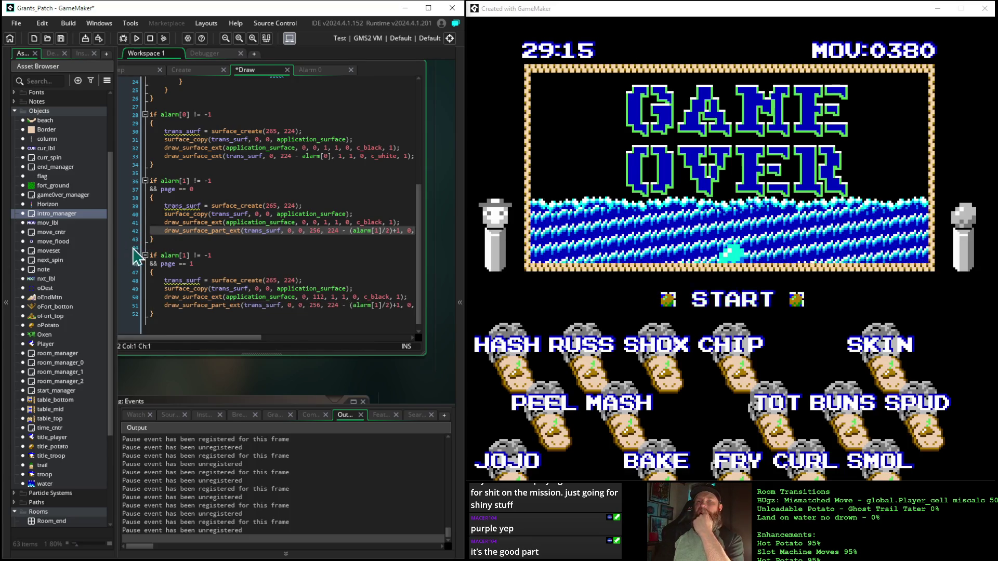
scroll(253, 268, "down", 1)
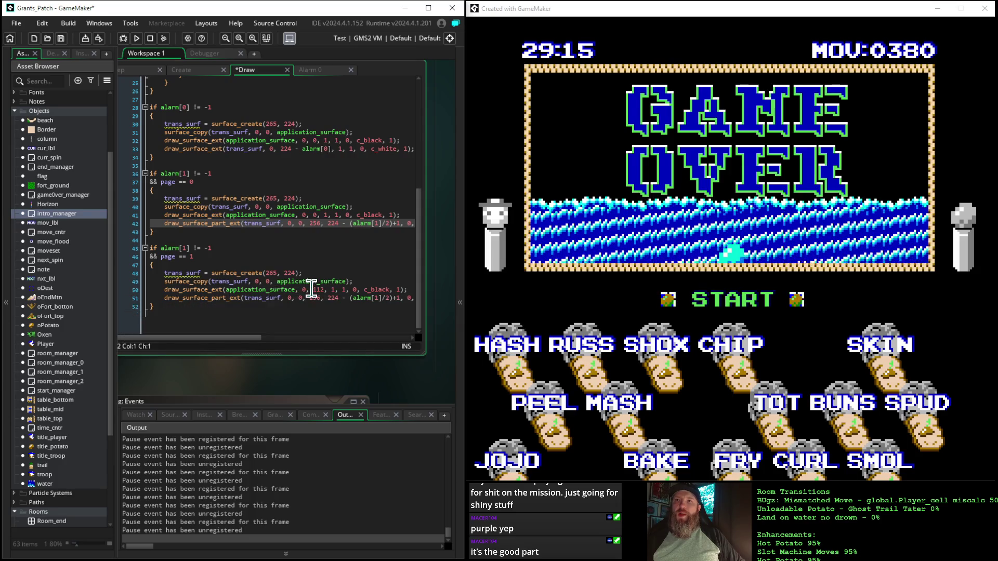
scroll(311, 289, "up", 1)
mouse_move(311, 297)
left_mouse_down()
mouse_move(405, 293)
mouse_move(409, 304)
left_mouse_up()
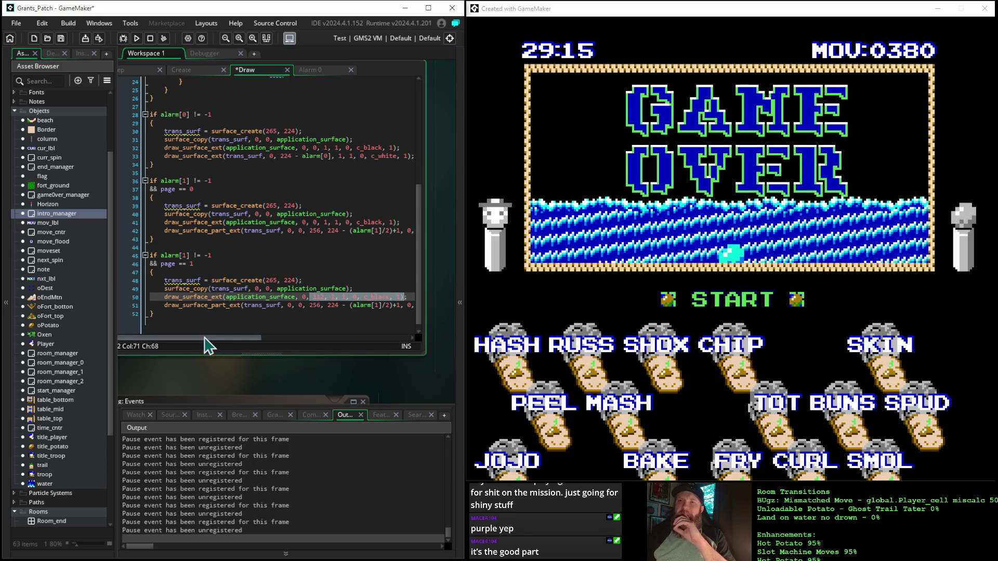
left_click_drag(202, 338, 245, 345)
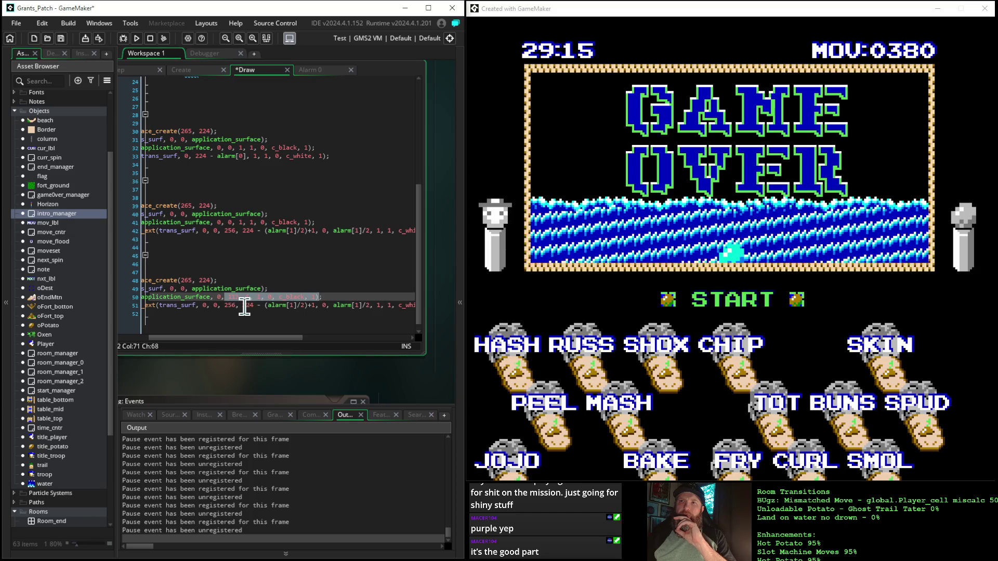
double_click(246, 306)
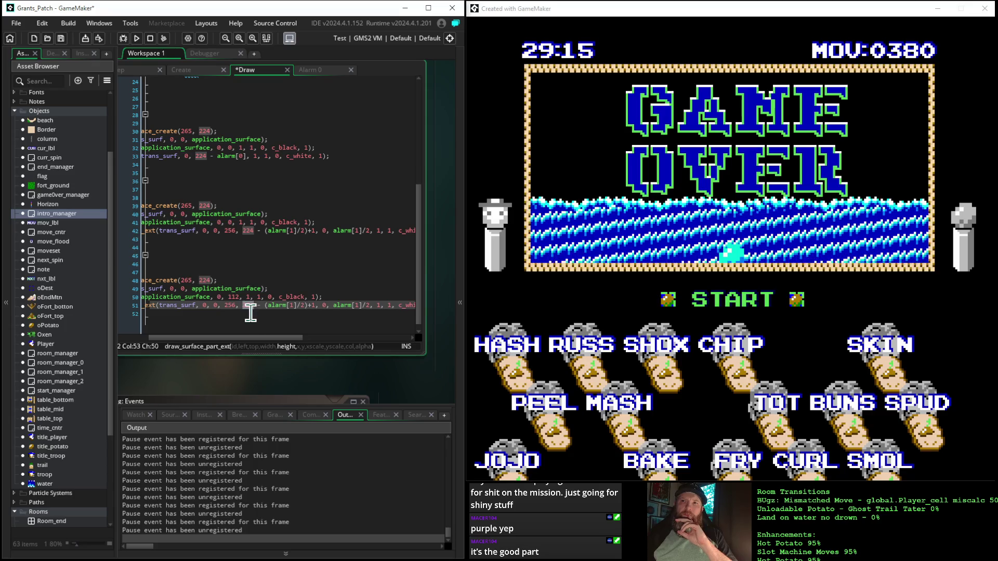
left_click(247, 307)
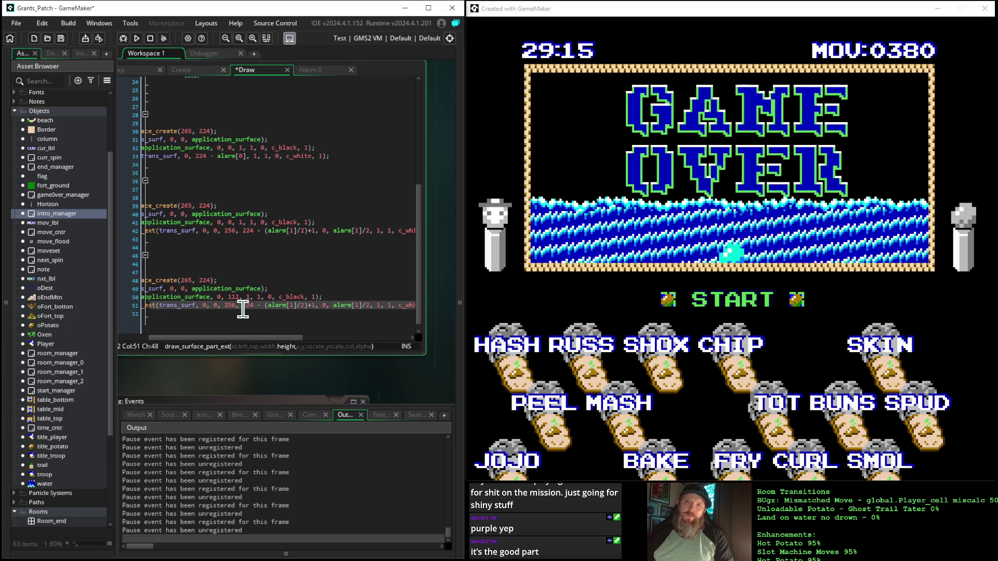
left_click_drag(250, 307, 255, 306)
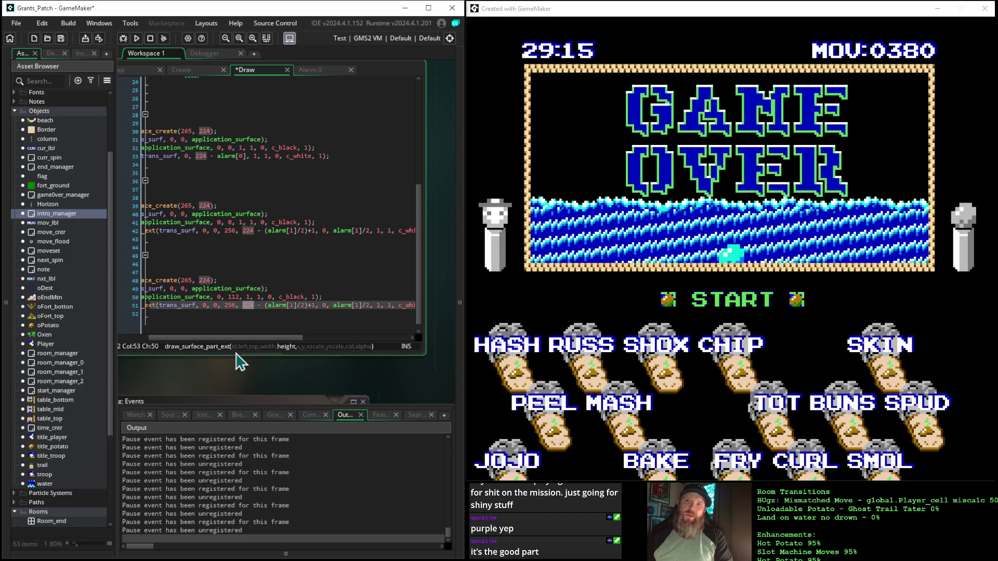
type("112")
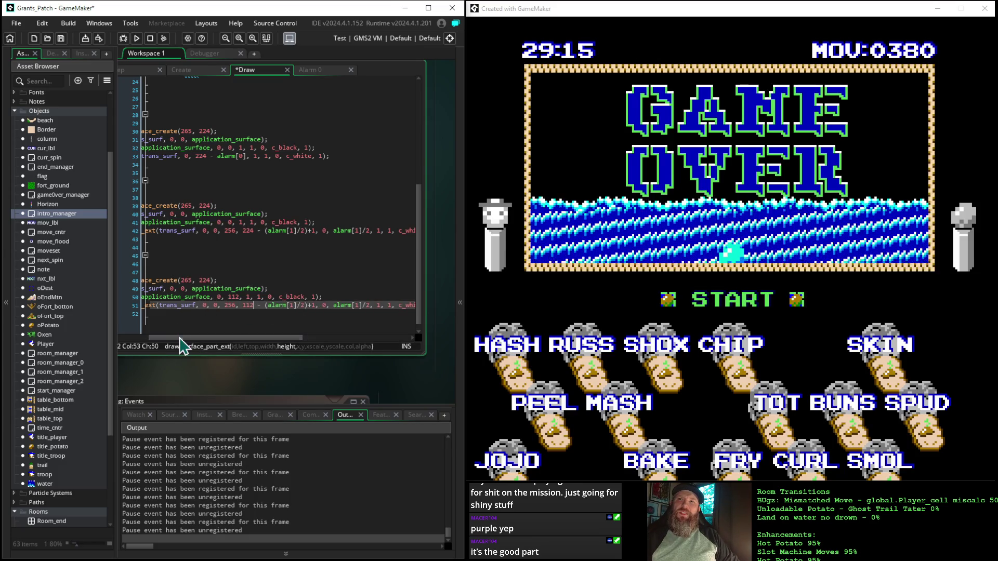
left_click_drag(185, 338, 152, 352)
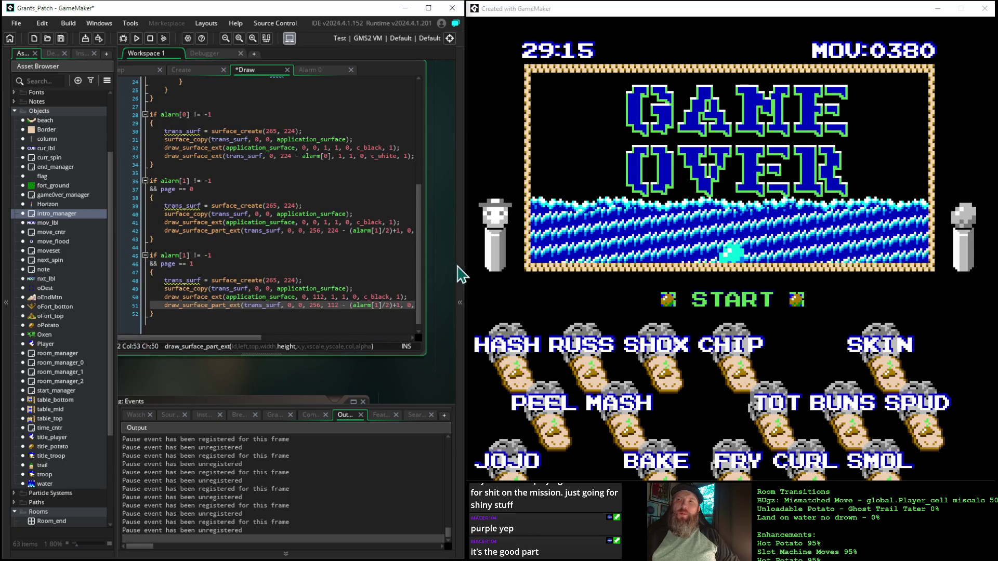
left_click(136, 71)
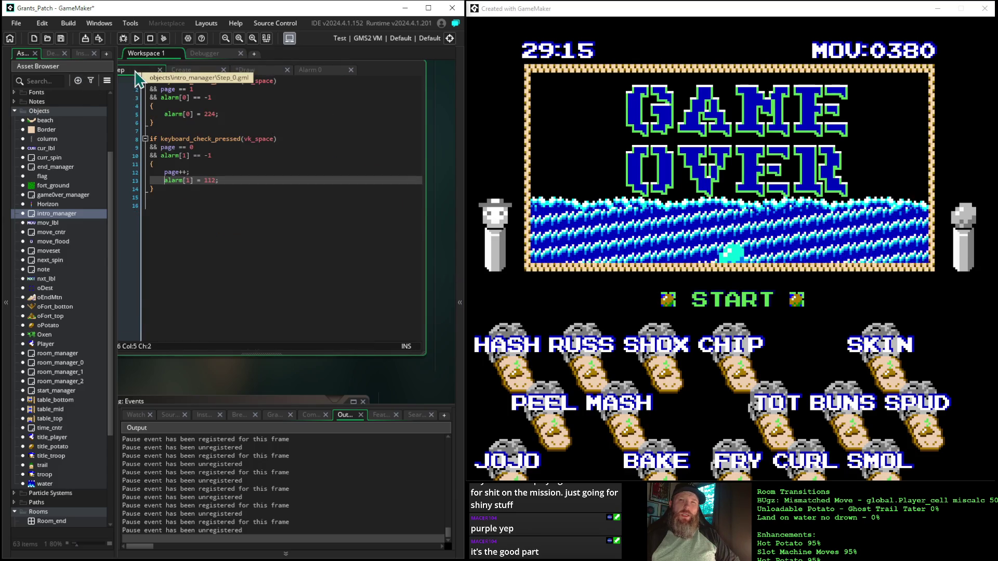
double_click(210, 181)
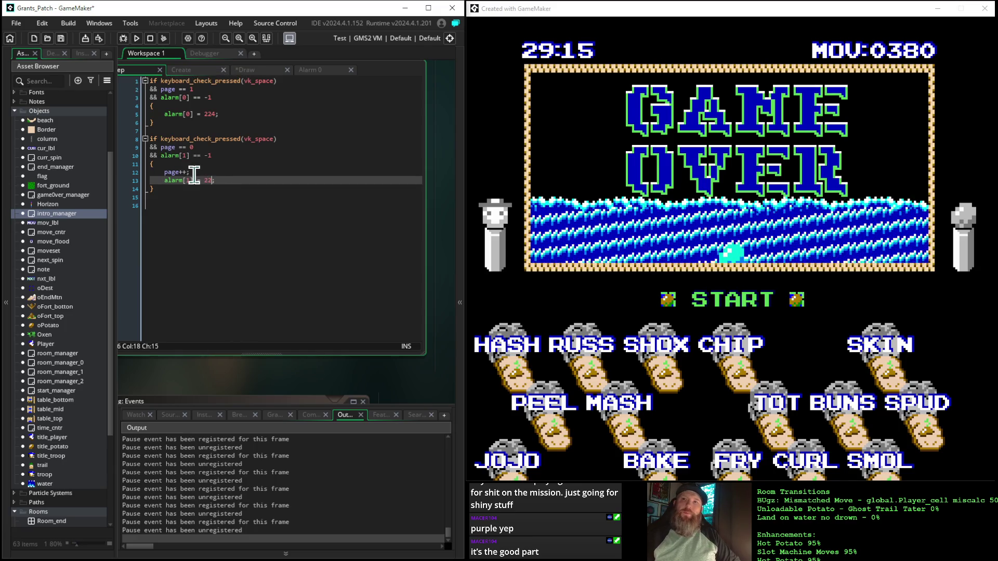
left_click(252, 71)
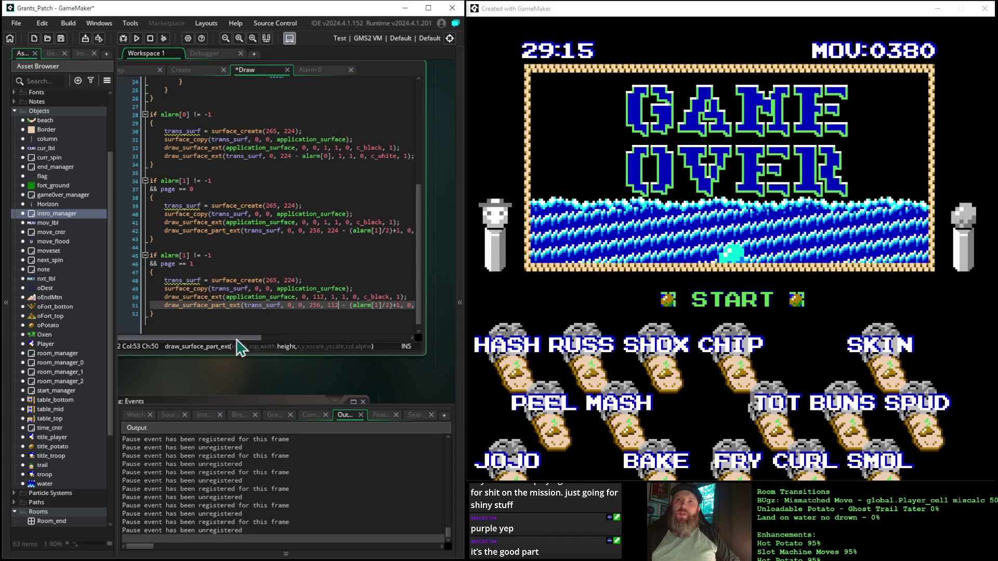
mouse_move(242, 339)
left_mouse_down()
mouse_move(258, 349)
mouse_move(323, 343)
mouse_move(298, 329)
left_mouse_up()
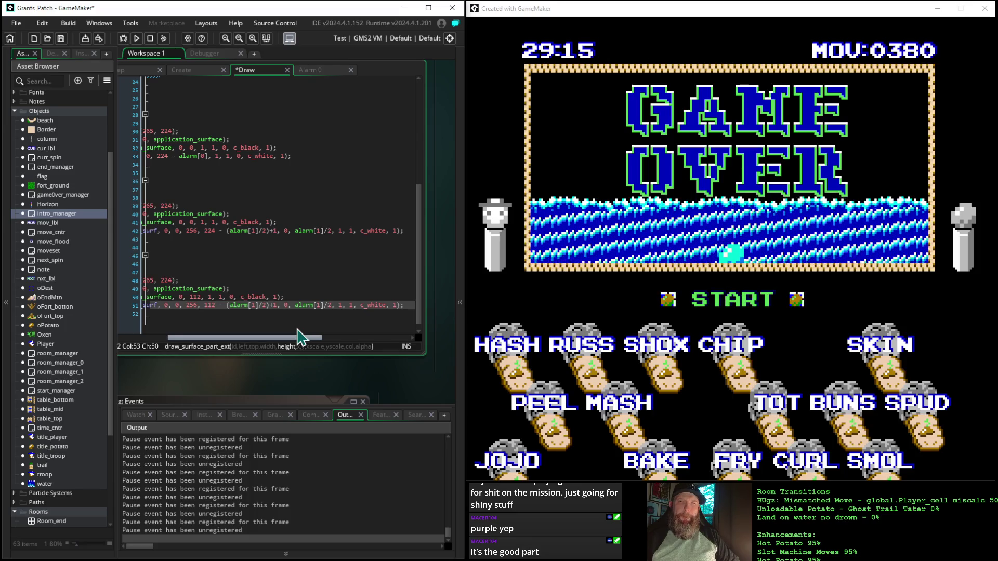
left_click_drag(289, 334, 224, 332)
mouse_move(256, 282)
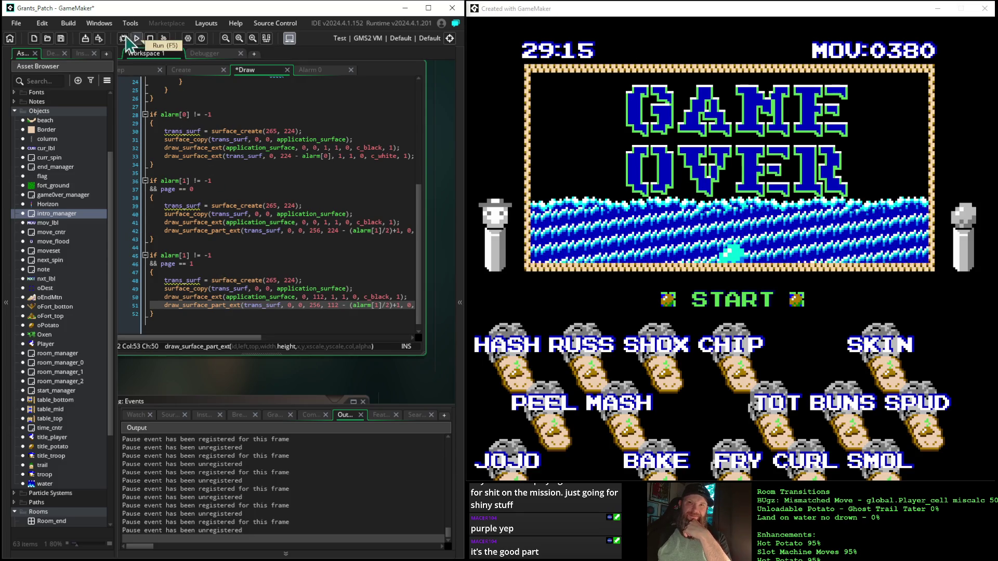
- Save and run the game with F5, watching the intro page wipe beside the Draw code
key("F5")
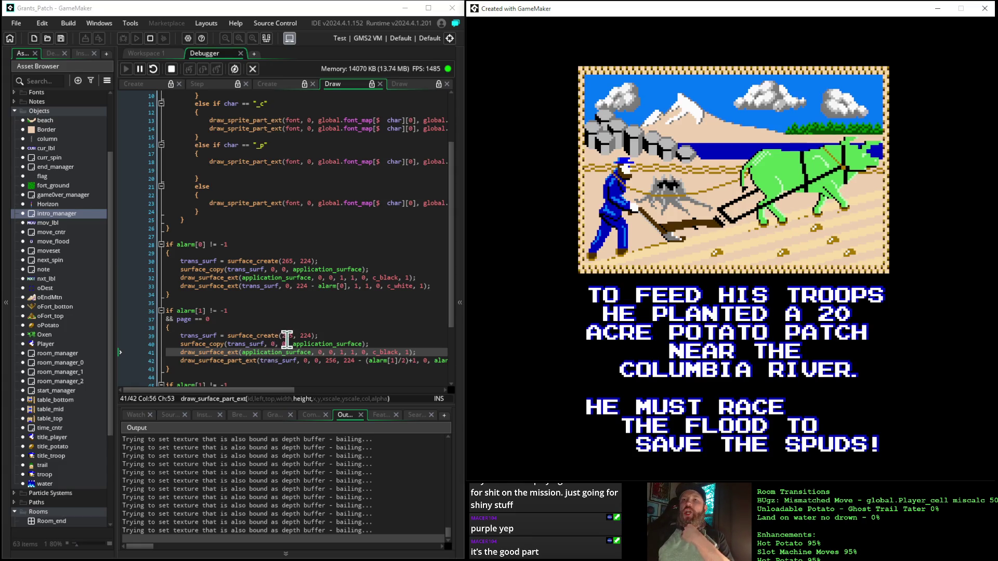
scroll(288, 334, "down", 3)
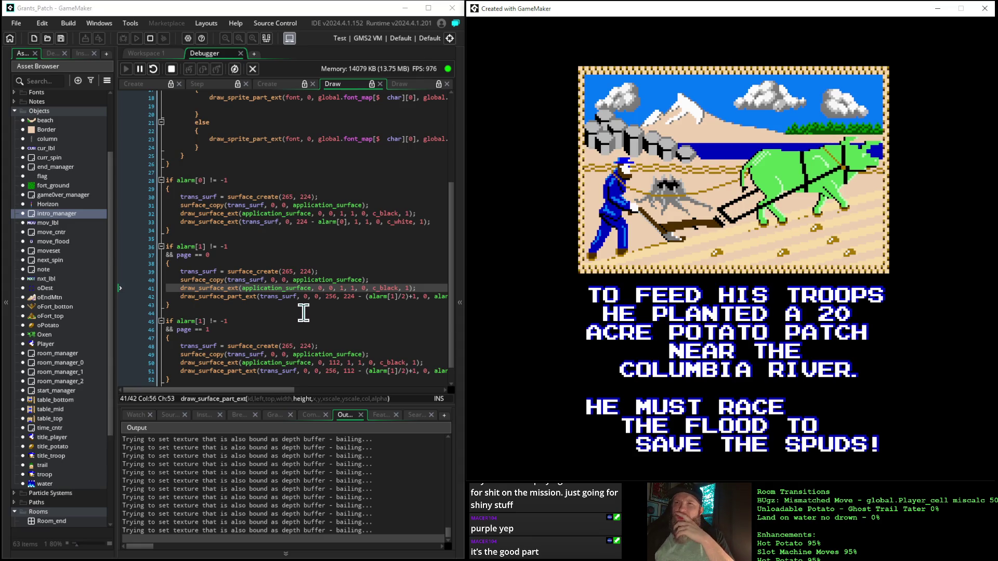
left_click(231, 296)
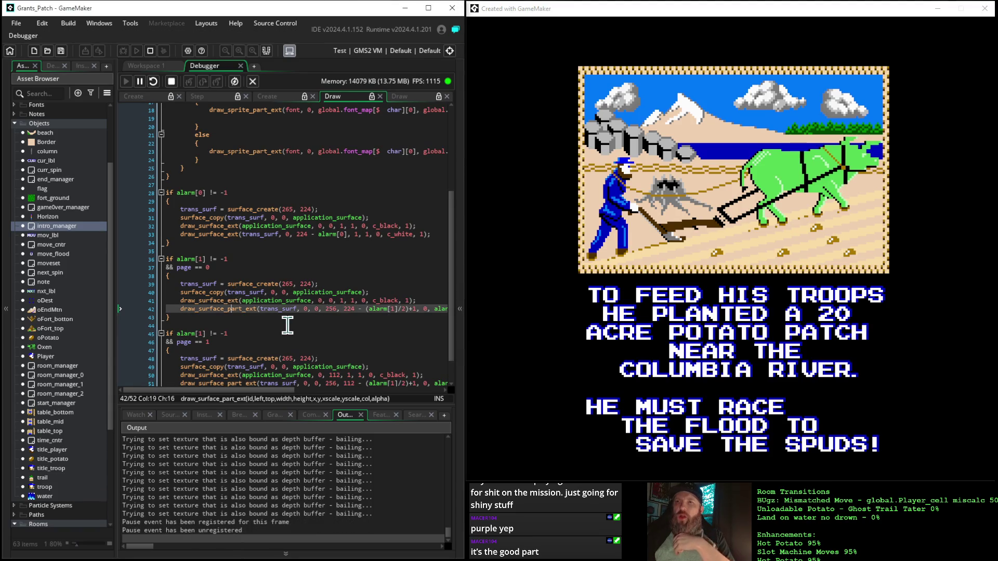
left_click(585, 11)
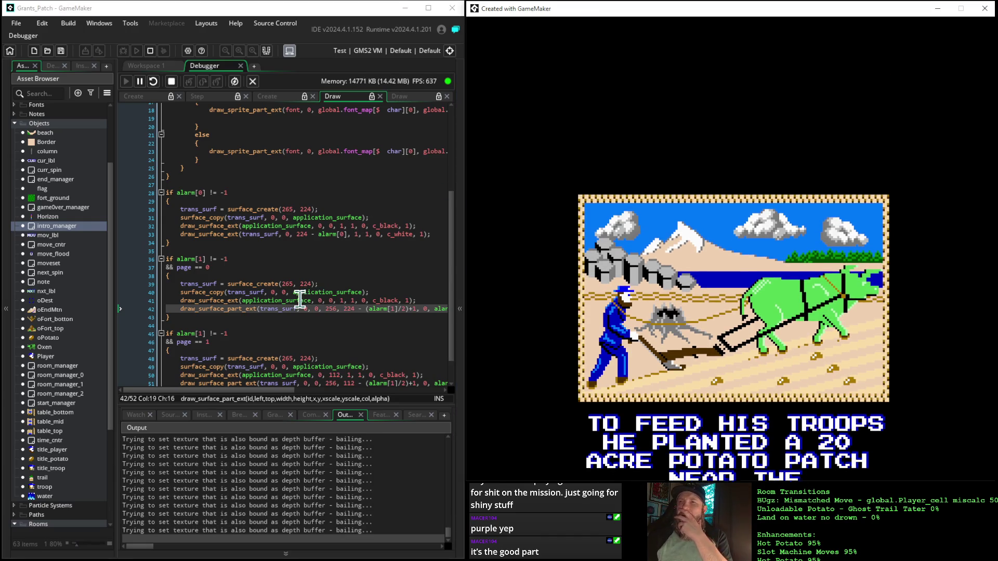
scroll(296, 297, "down", 2)
left_click_drag(280, 389, 284, 390)
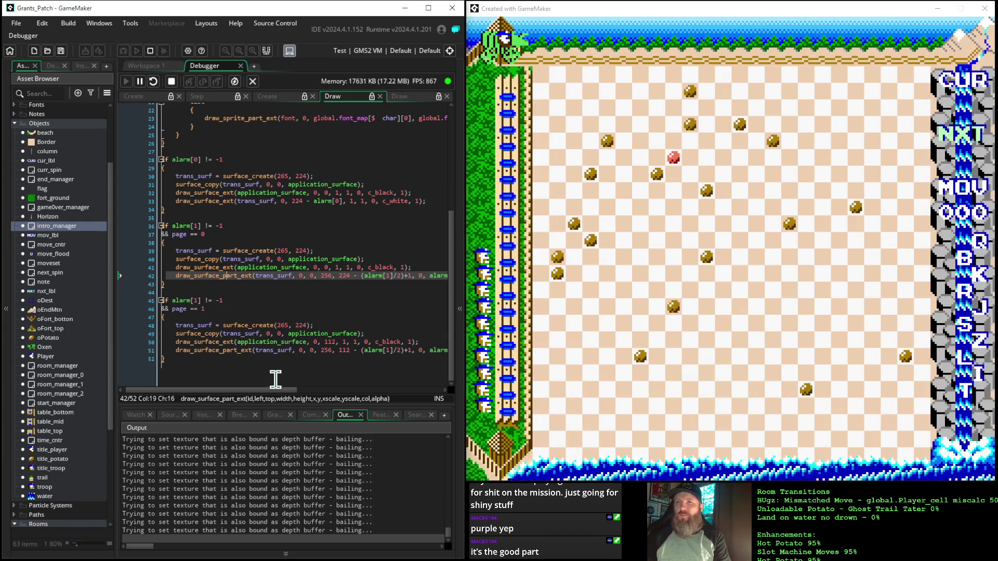
mouse_move(271, 390)
left_mouse_down()
mouse_move(319, 390)
mouse_move(260, 375)
left_mouse_up()
- Check the top argument on line 51, then stop the running game
scroll(265, 364, "up", 1)
left_click(239, 357)
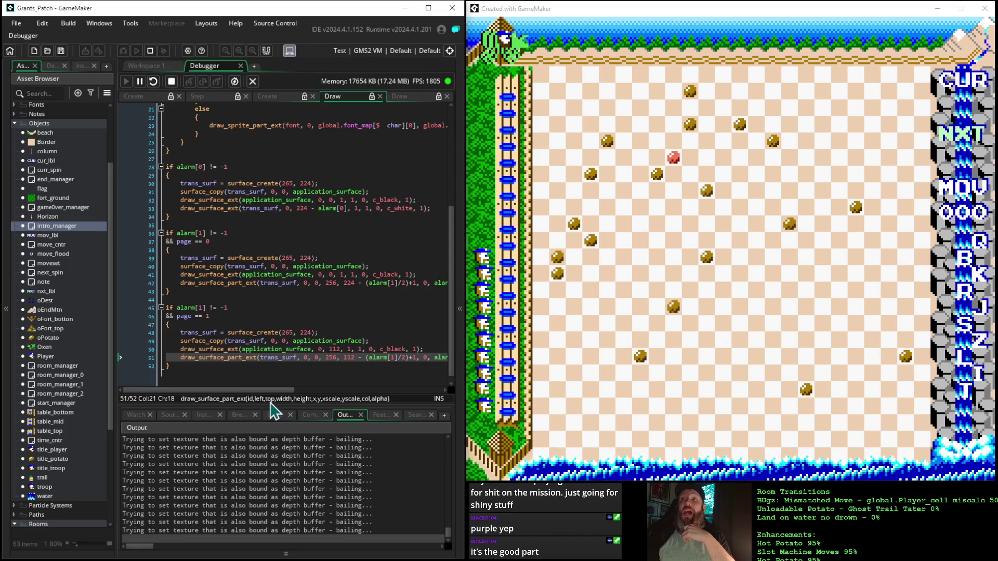
left_click(315, 357)
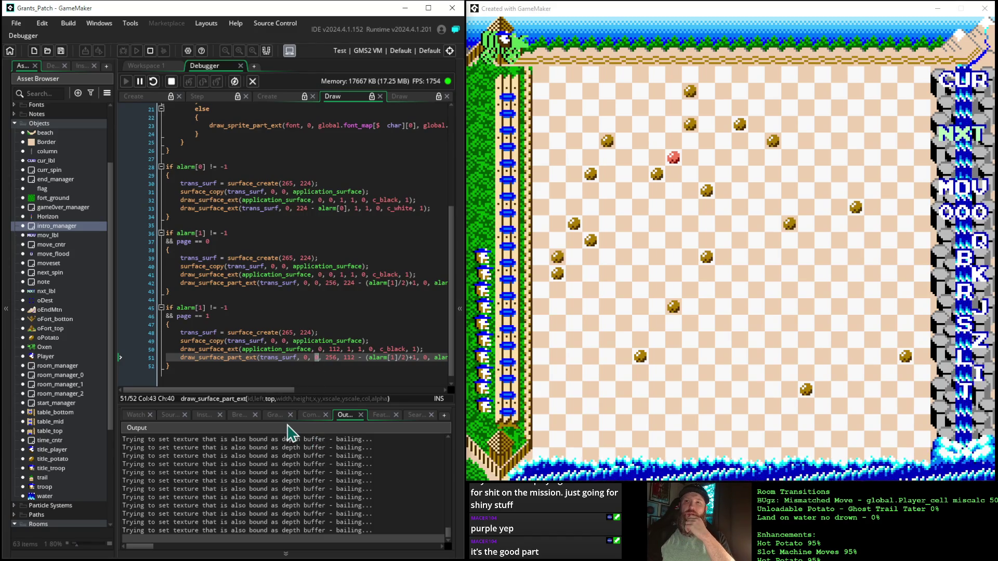
left_click(171, 81)
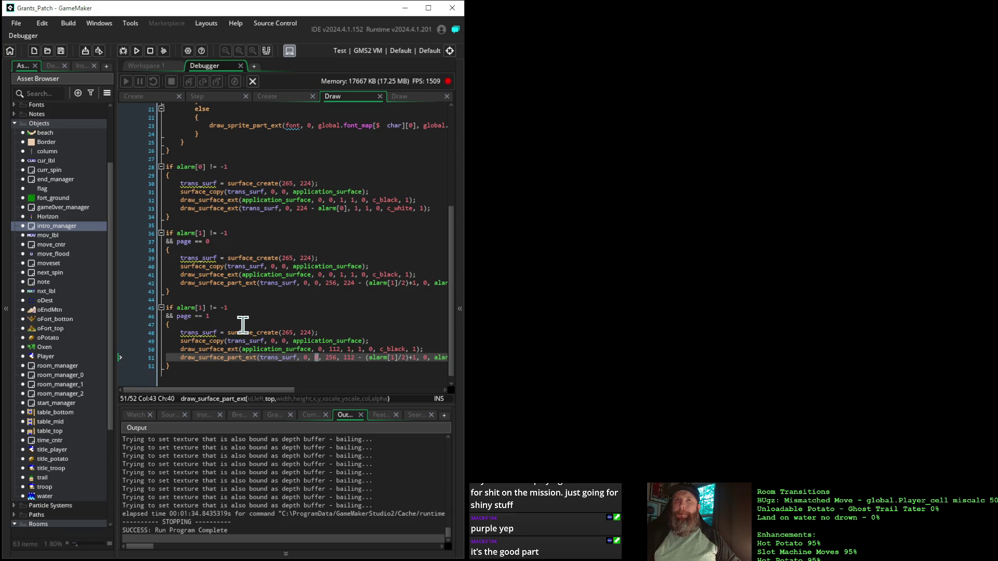
- Open the intro_manager object editor with its events and Draw code, then collapse the Objects folder
left_click(462, 293)
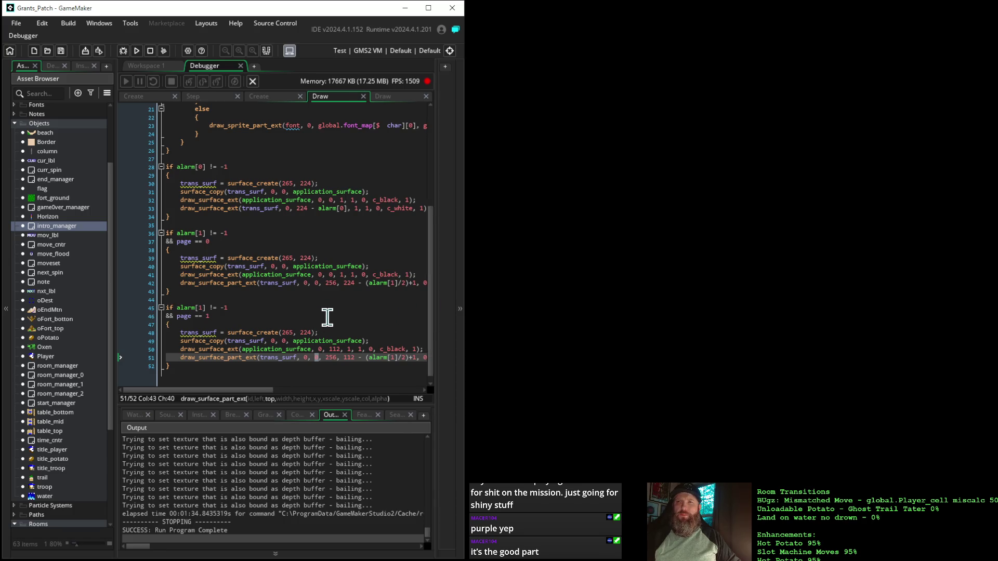
left_click(462, 283)
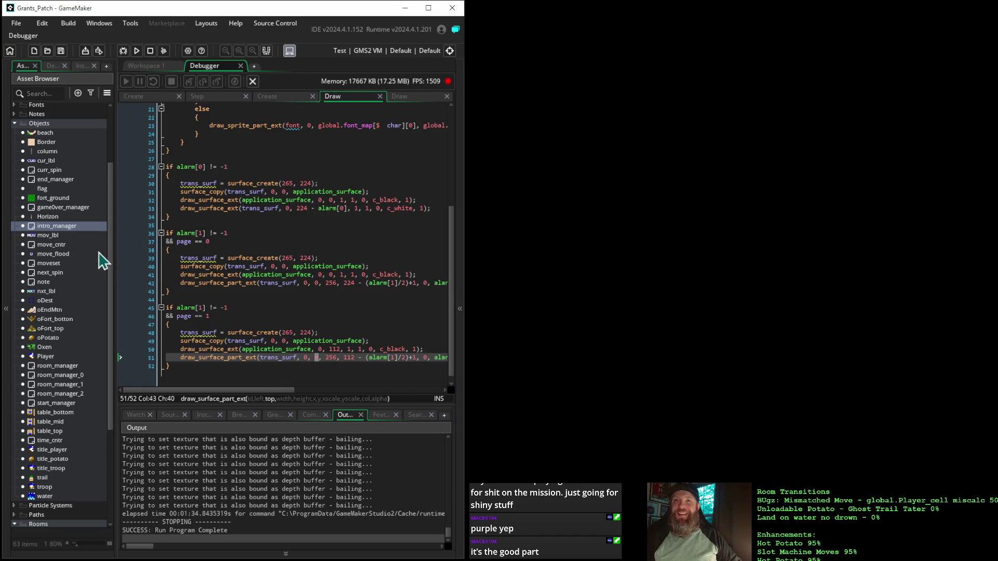
double_click(55, 228)
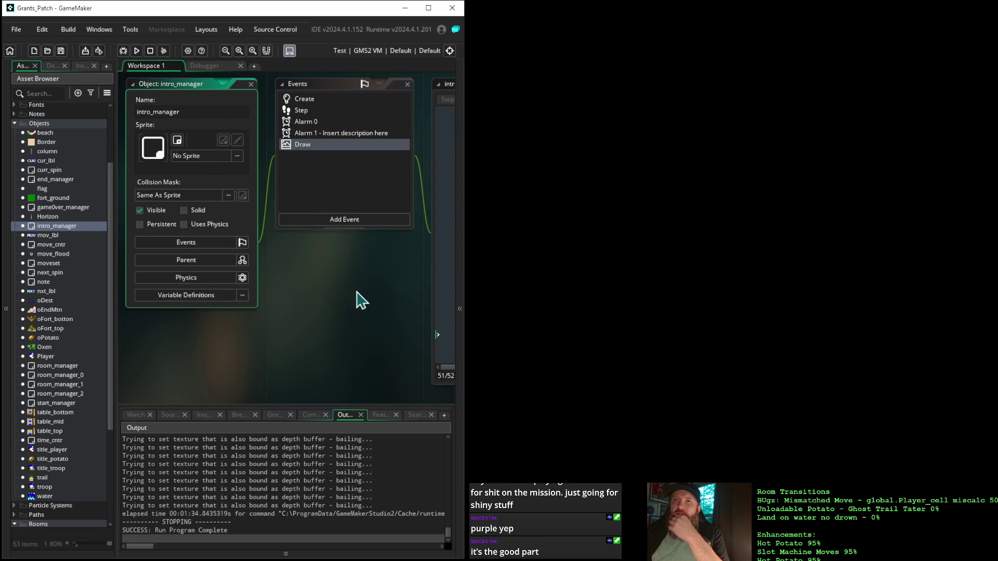
mouse_move(361, 300)
left_mouse_down()
mouse_move(152, 300)
mouse_move(196, 327)
mouse_move(233, 332)
mouse_move(204, 329)
left_mouse_up()
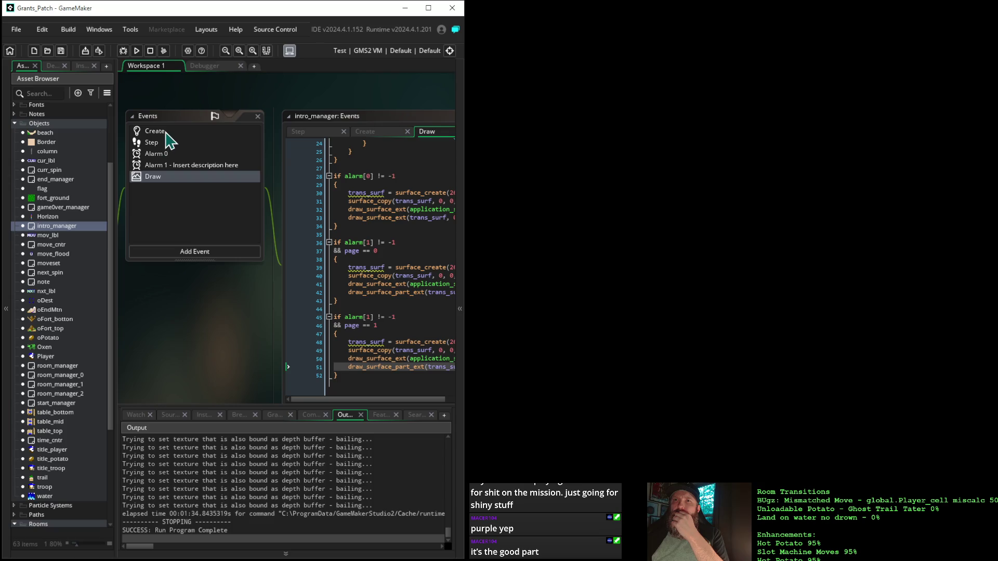
left_click(156, 130)
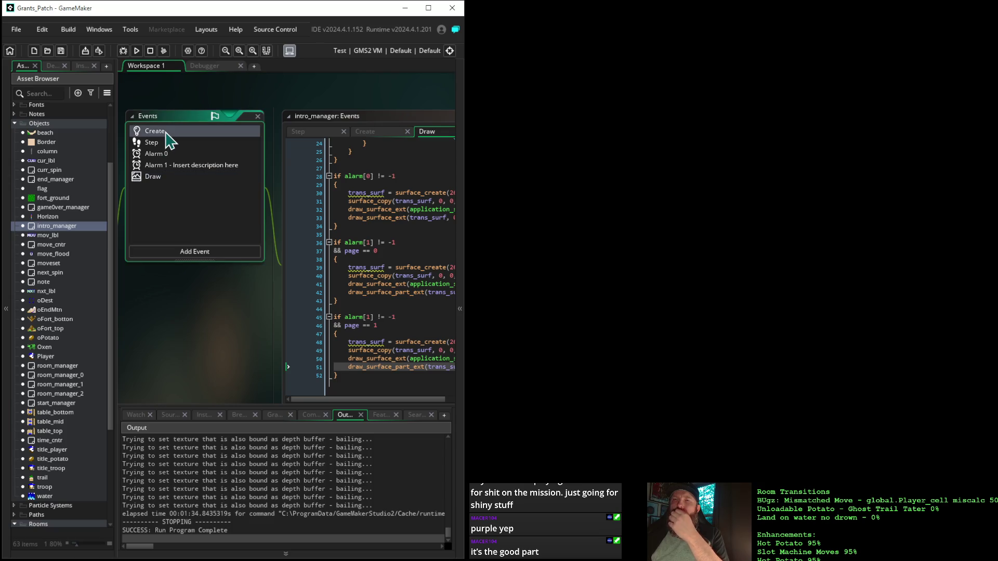
left_click_drag(185, 345, 345, 339)
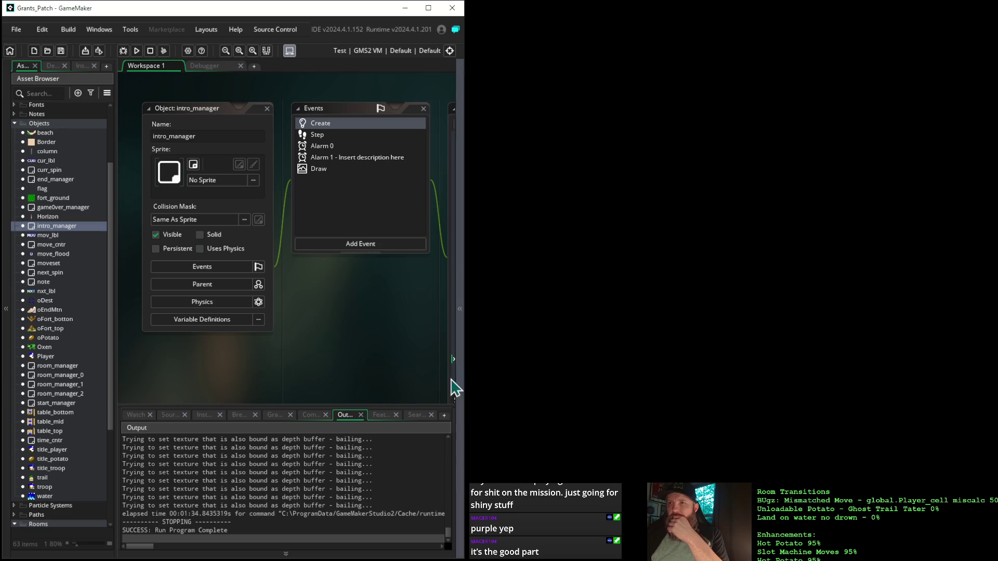
double_click(62, 228)
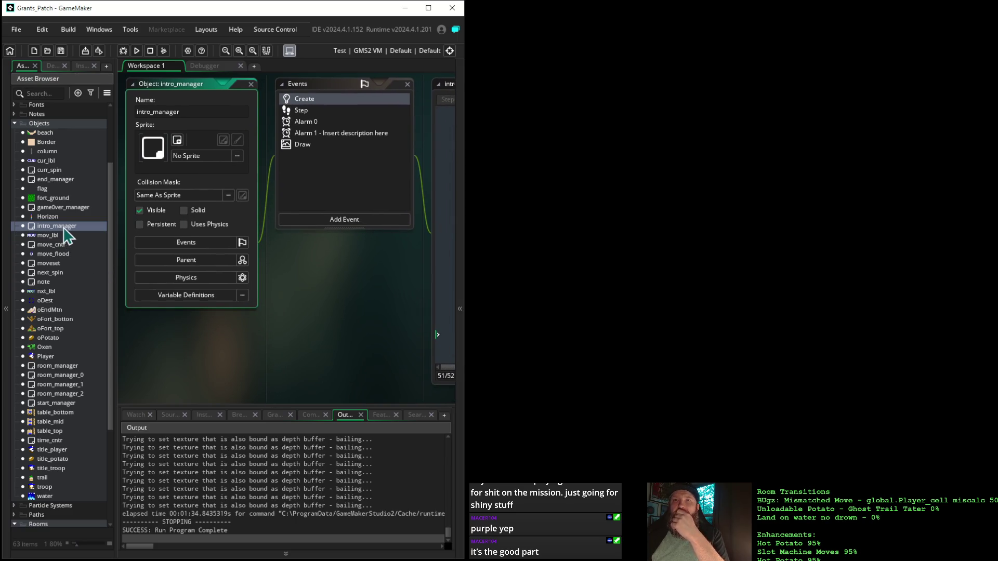
left_click(15, 124)
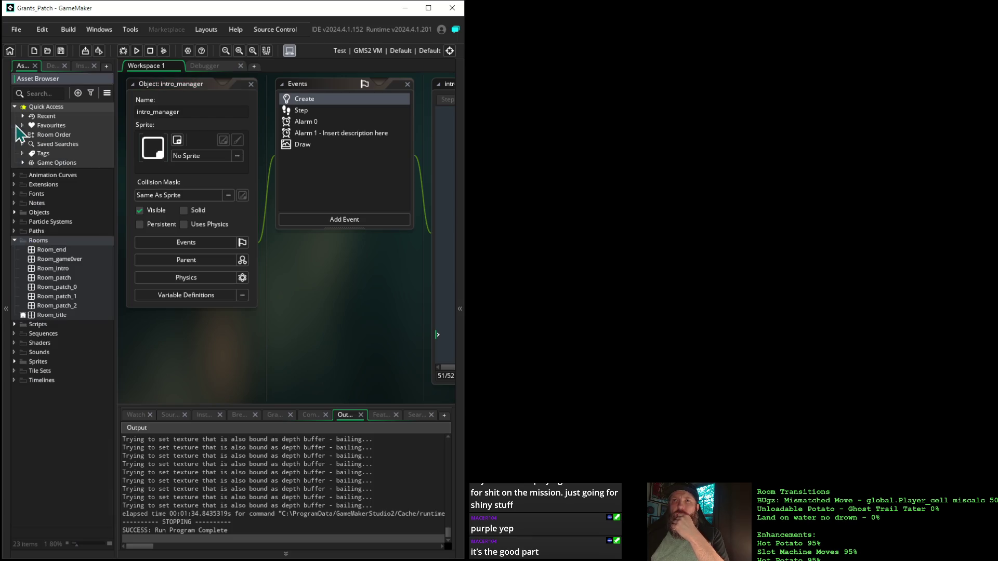
- Open Room_intro and view its layers in the Inspector, checking the Instances layer
left_click(48, 268)
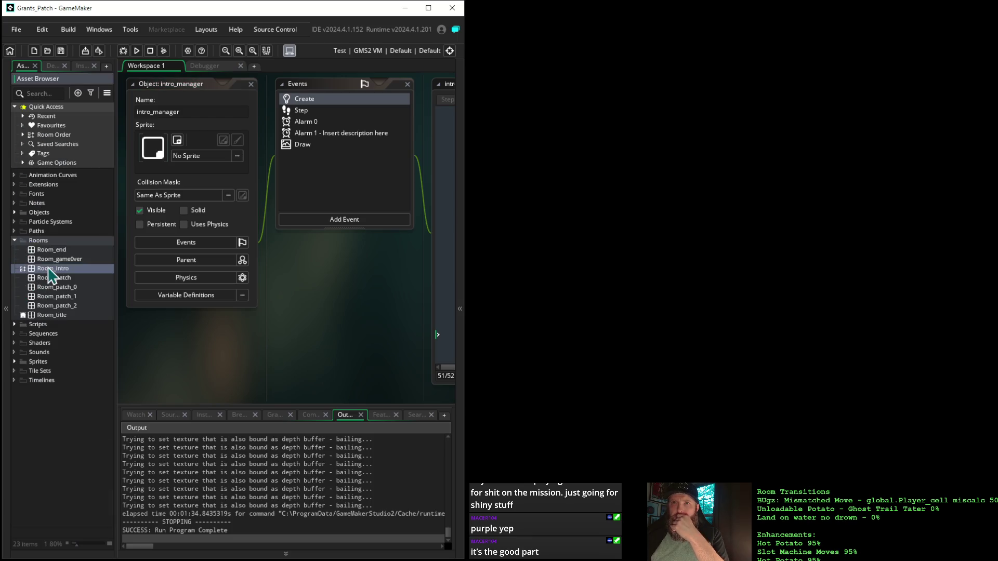
double_click(48, 268)
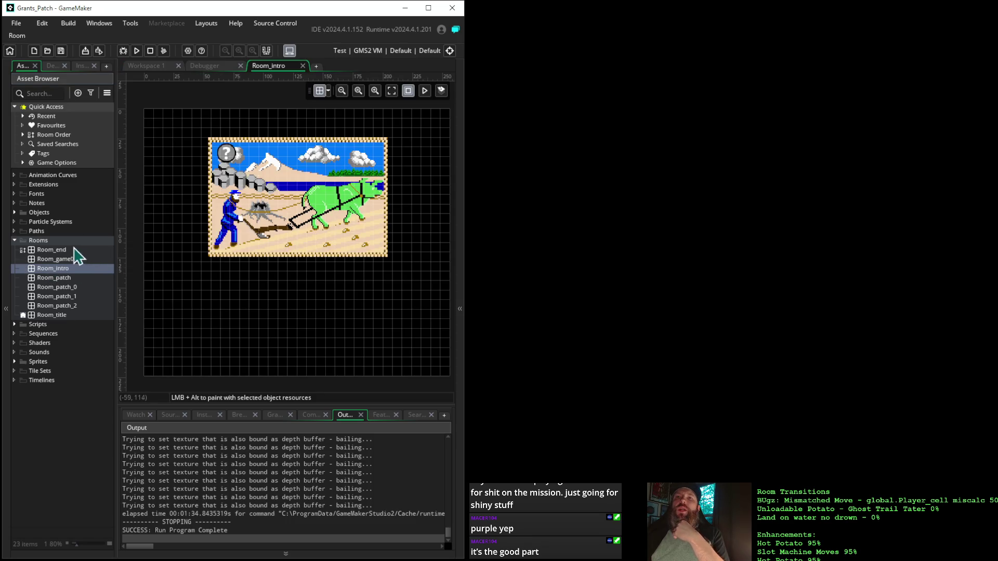
left_click(82, 66)
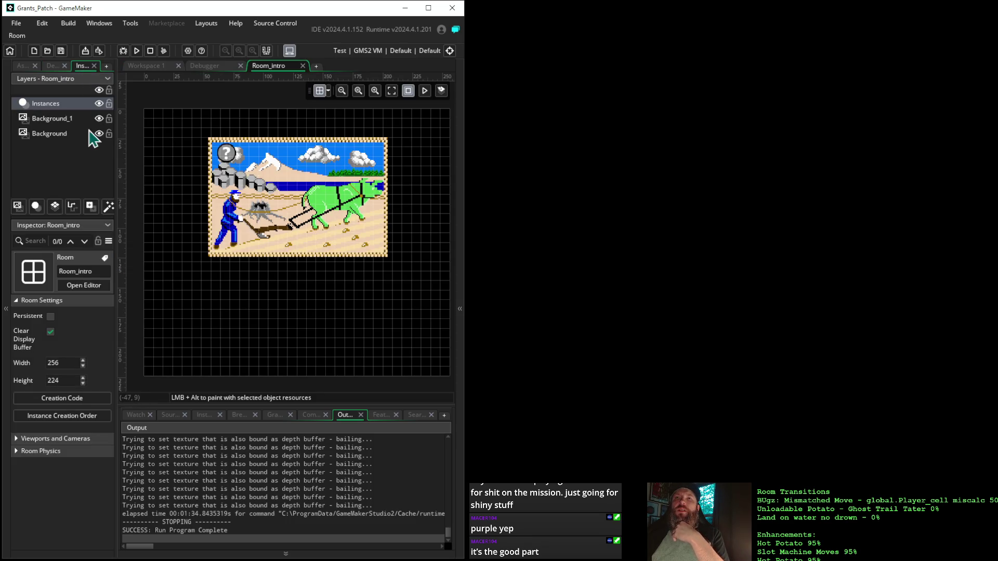
left_click(47, 105)
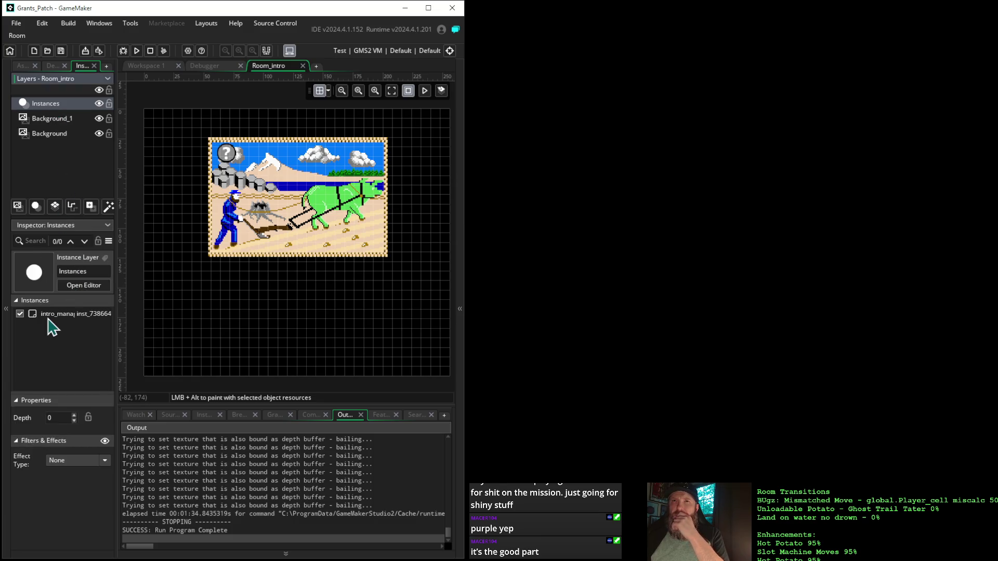
- Toggle the Background_1 and Background layers off and back on, then return to Workspace 1
left_click(99, 119)
left_click(99, 119)
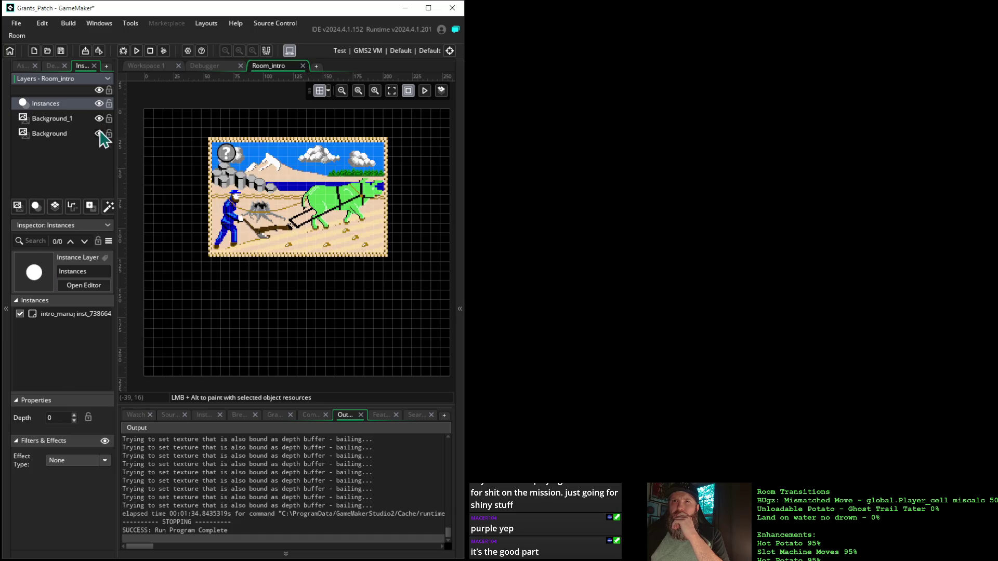
left_click(100, 134)
left_click(99, 134)
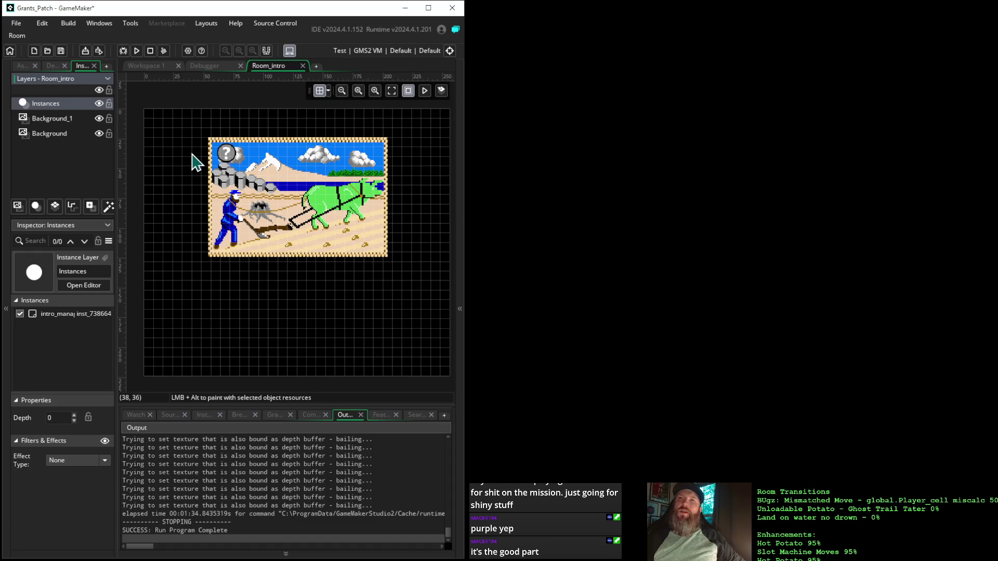
left_click(154, 70)
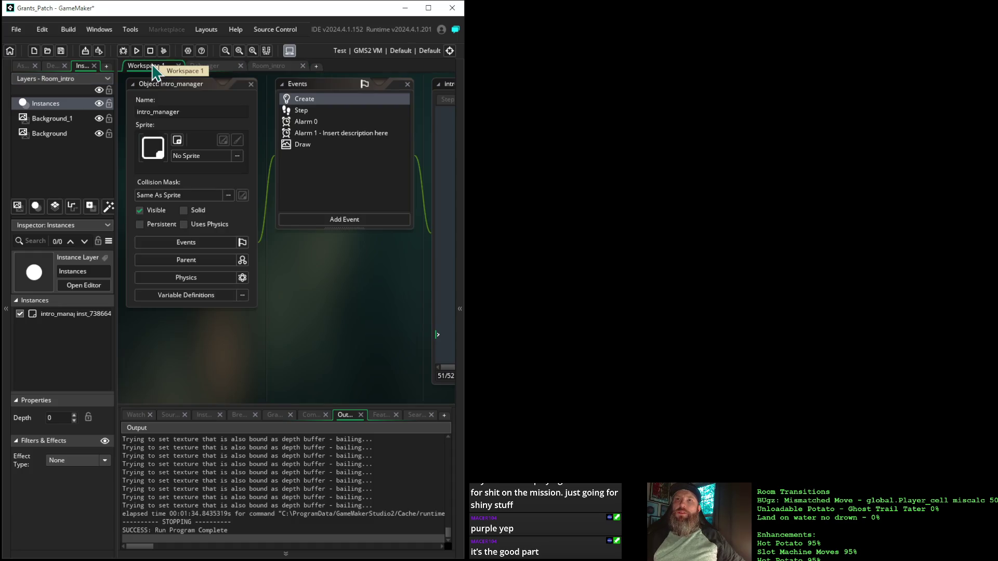
left_click_drag(343, 303, 238, 291)
left_click_drag(408, 400, 221, 372)
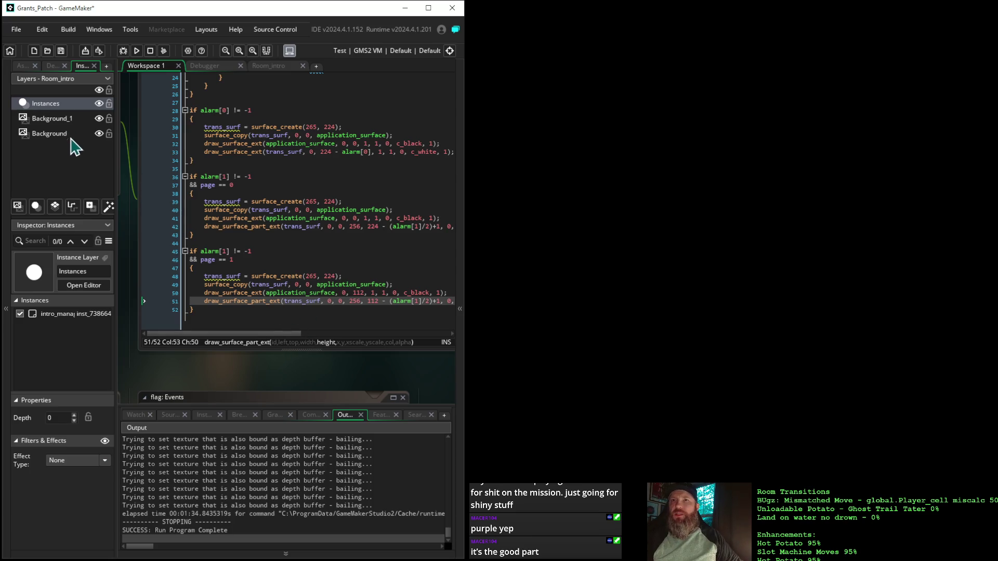
left_click(267, 66)
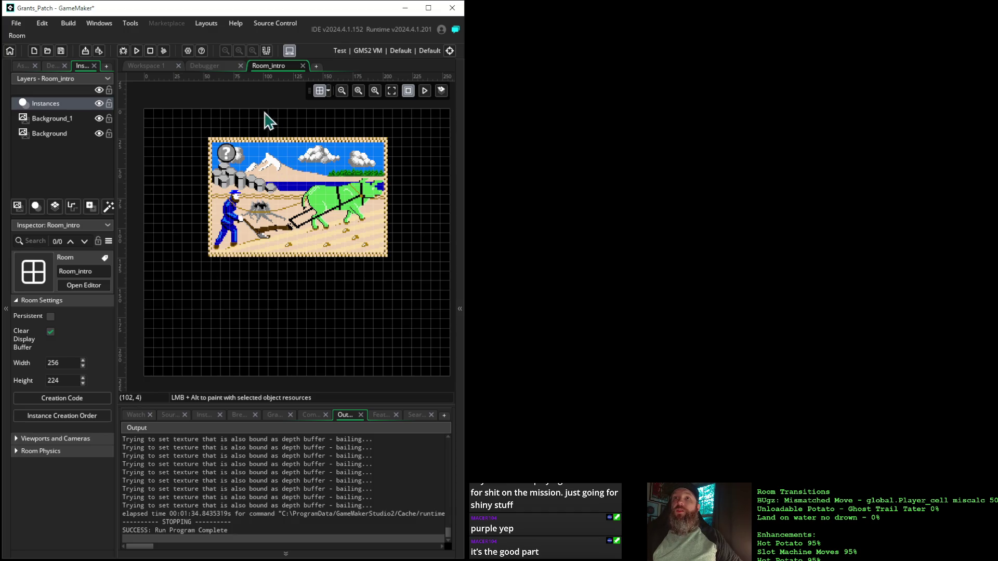
left_click(144, 67)
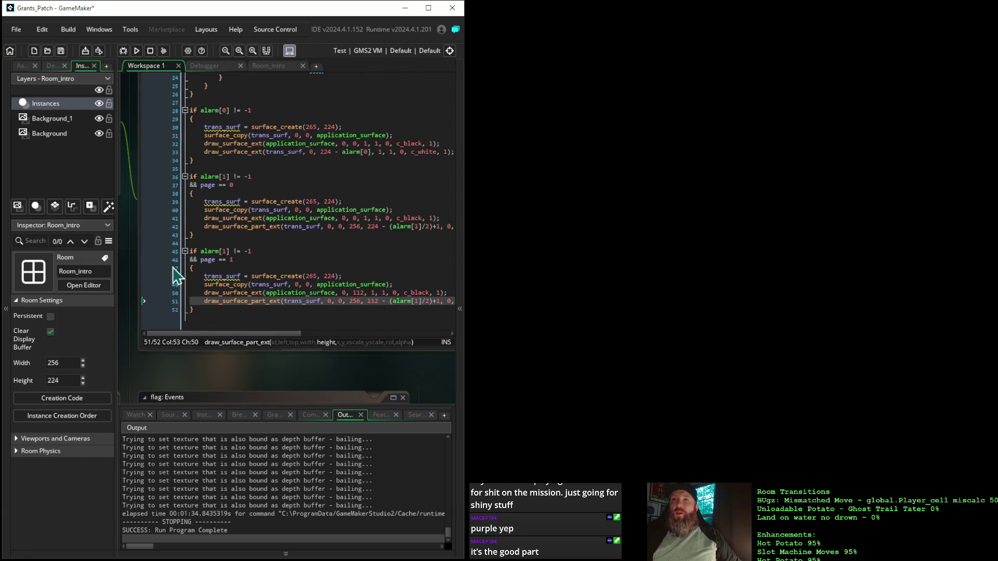
left_click_drag(200, 373, 267, 409)
left_click_drag(335, 401, 383, 397)
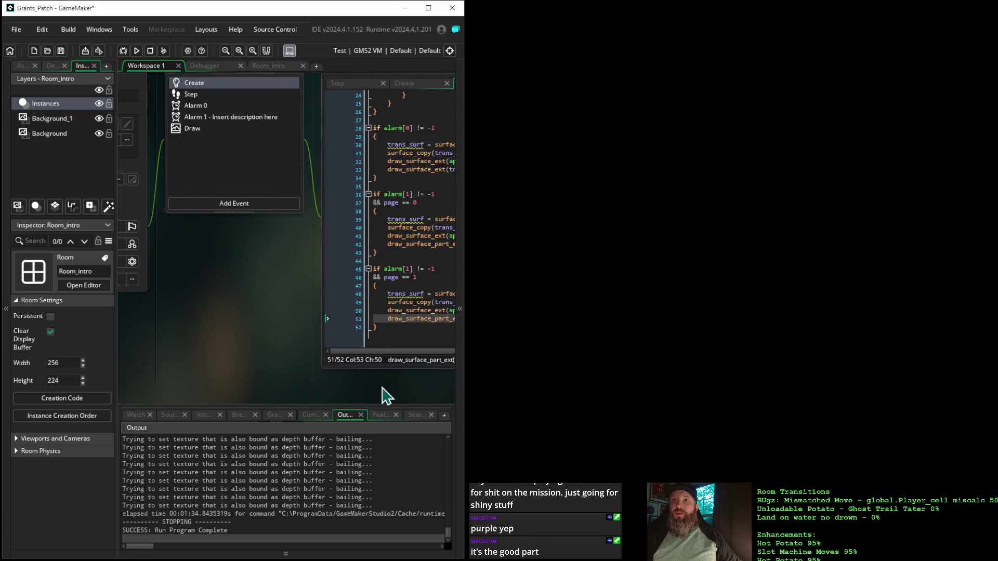
left_click(203, 95)
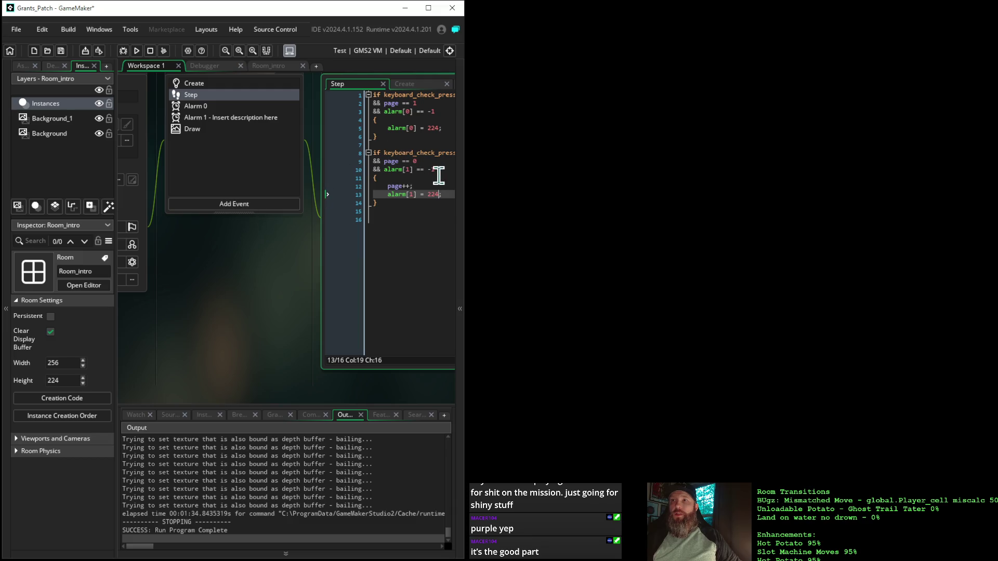
- Change alarm[1] in the Step event's page-0 advance from 224 to 248
mouse_move(254, 285)
left_mouse_down()
mouse_move(173, 281)
mouse_move(218, 301)
left_mouse_up()
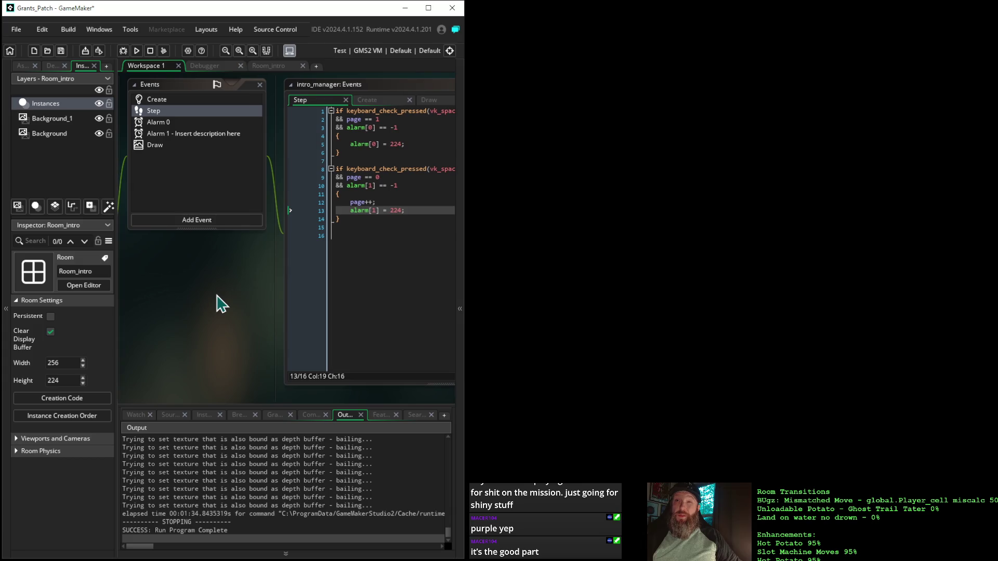
left_click(395, 210)
type("48")
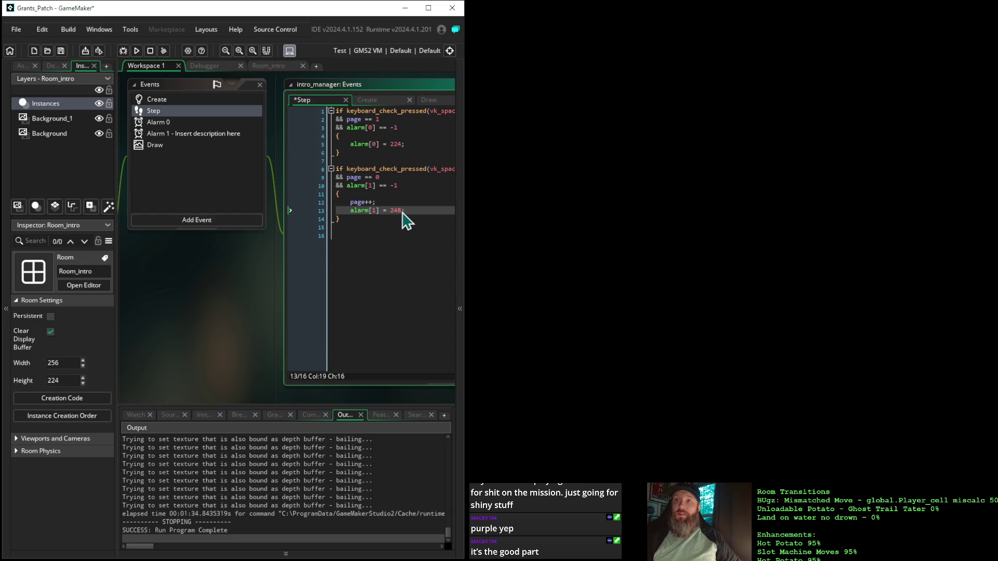
left_click(167, 146)
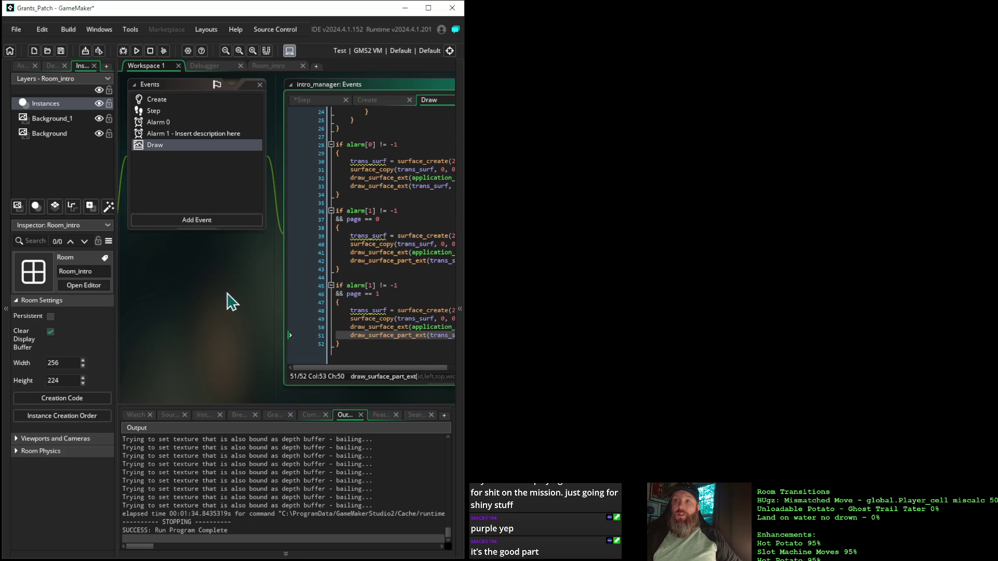
- Set line 51's draw_surface_part_ext top to 124 and height to 124 - (alarm[1]/2)+1
left_click_drag(225, 296, 70, 260)
left_click_drag(287, 381, 218, 349)
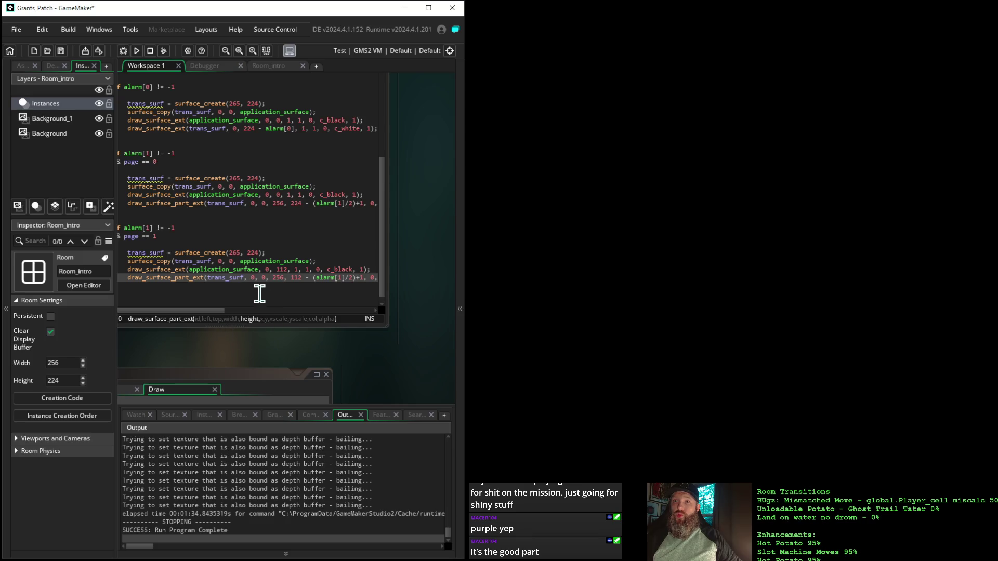
double_click(262, 278)
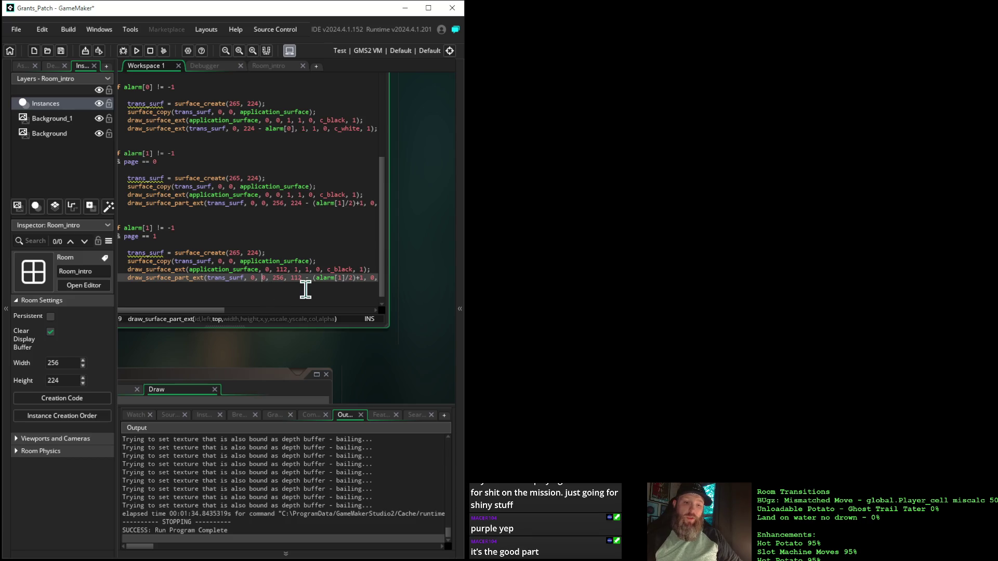
type("124")
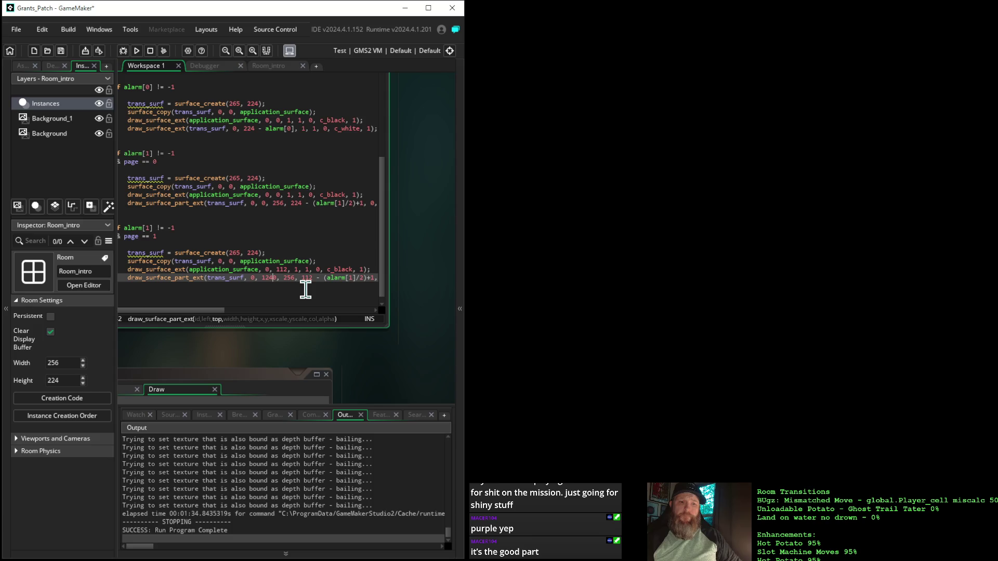
key("Delete")
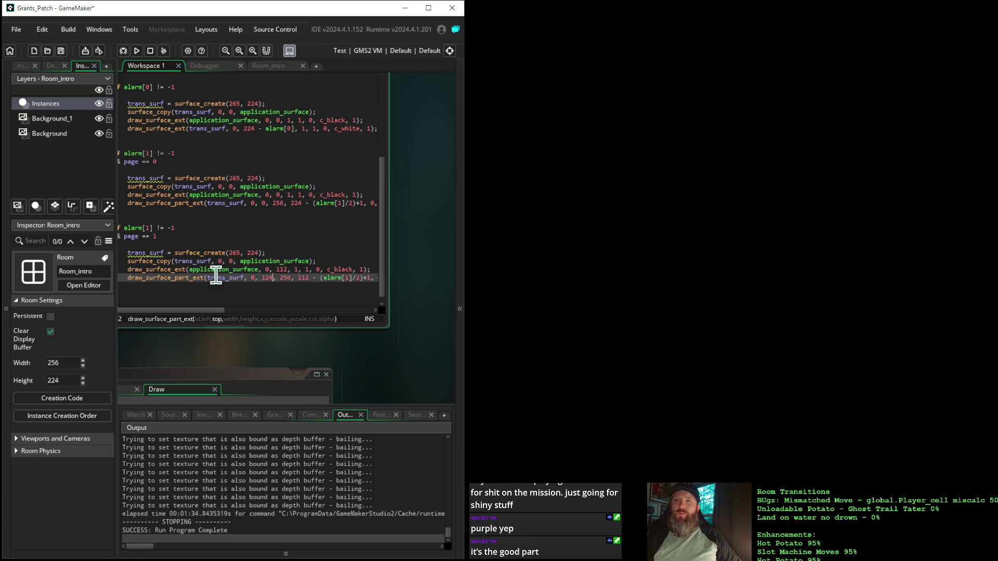
mouse_move(200, 279)
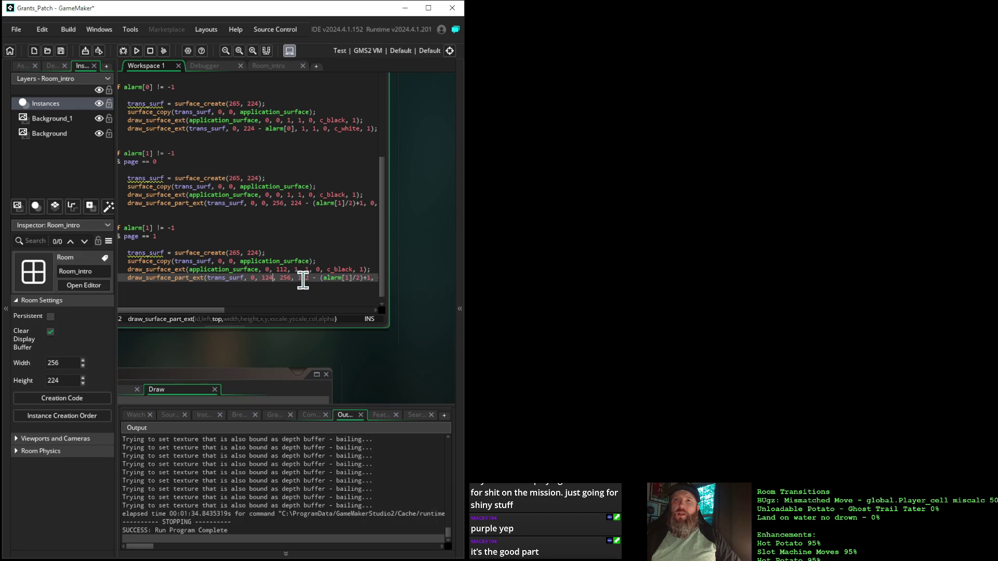
left_click_drag(301, 279, 309, 280)
type("1")
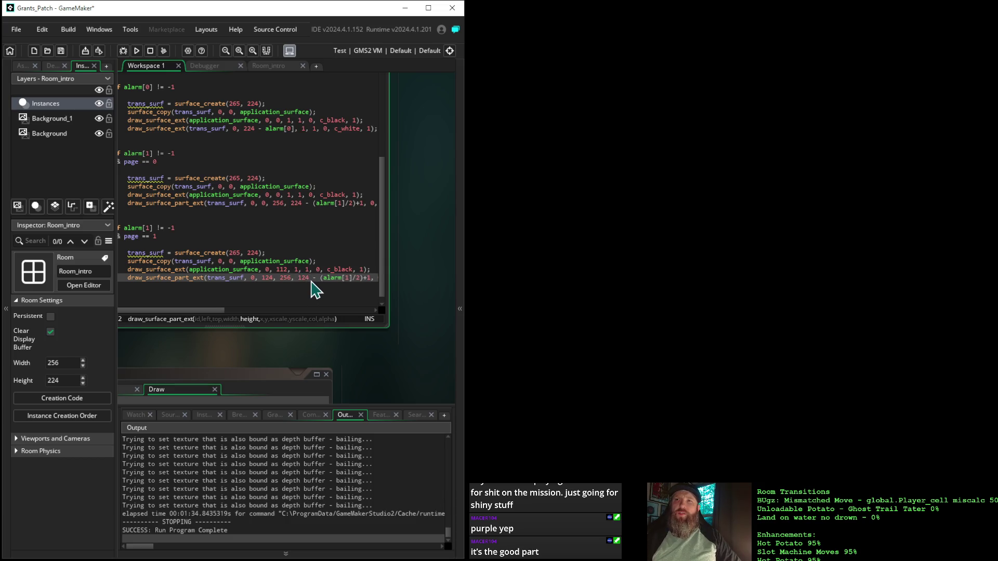
type("24")
mouse_move(345, 368)
left_mouse_down()
mouse_move(278, 358)
mouse_move(326, 356)
left_mouse_up()
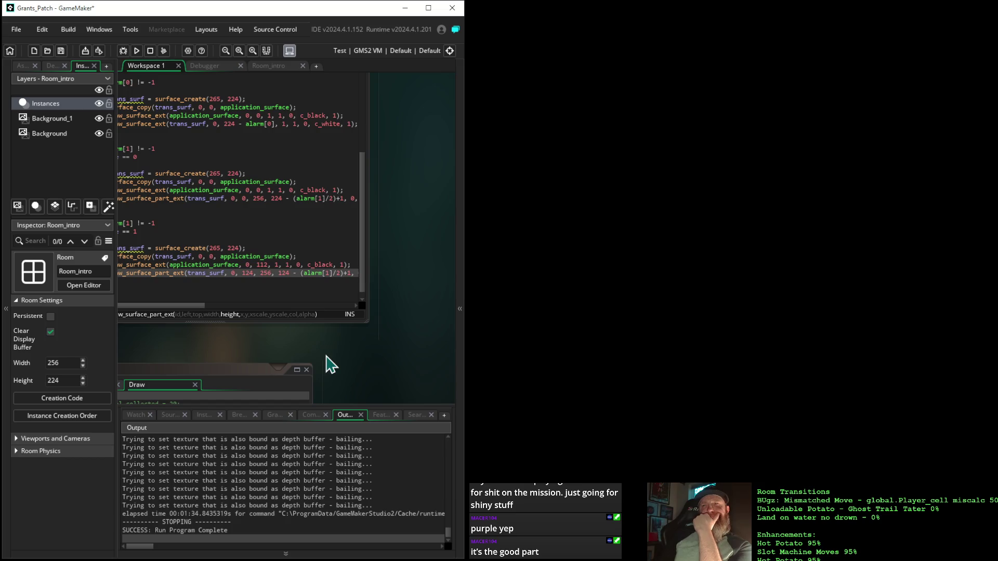
- Change the wipe height on line 51 to 224 - (alarm[1]*2)+1
left_click(280, 275)
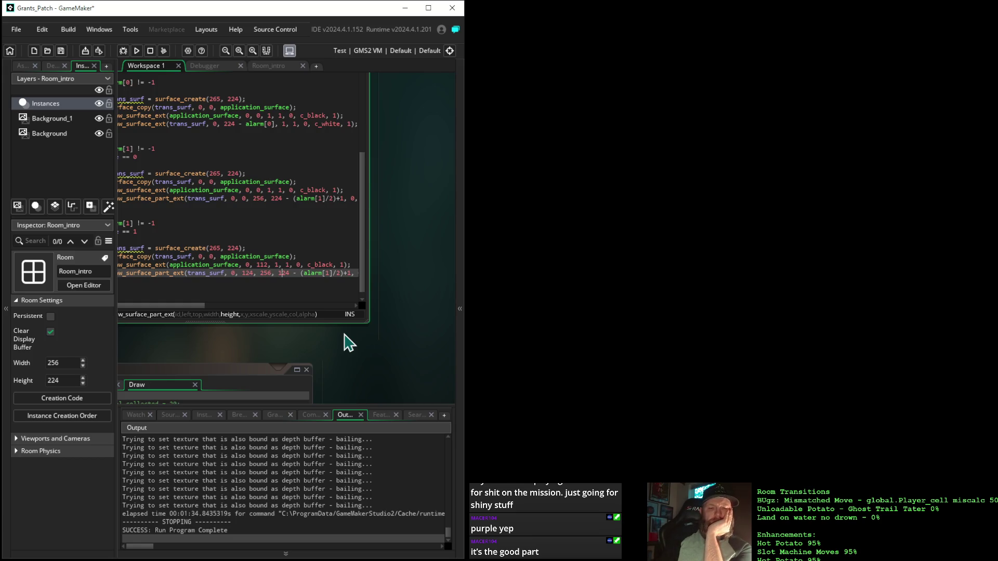
key("BackSpace")
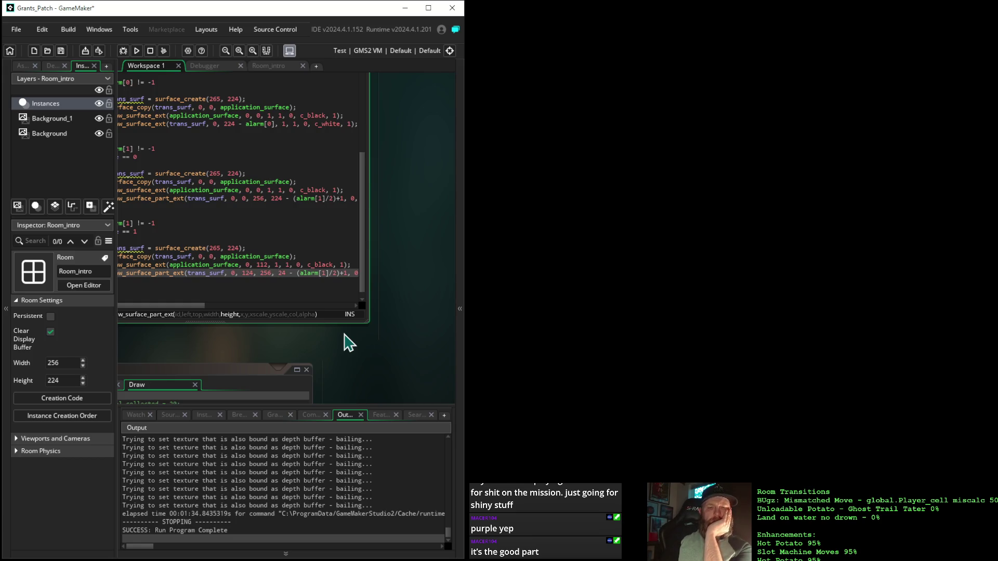
type("2")
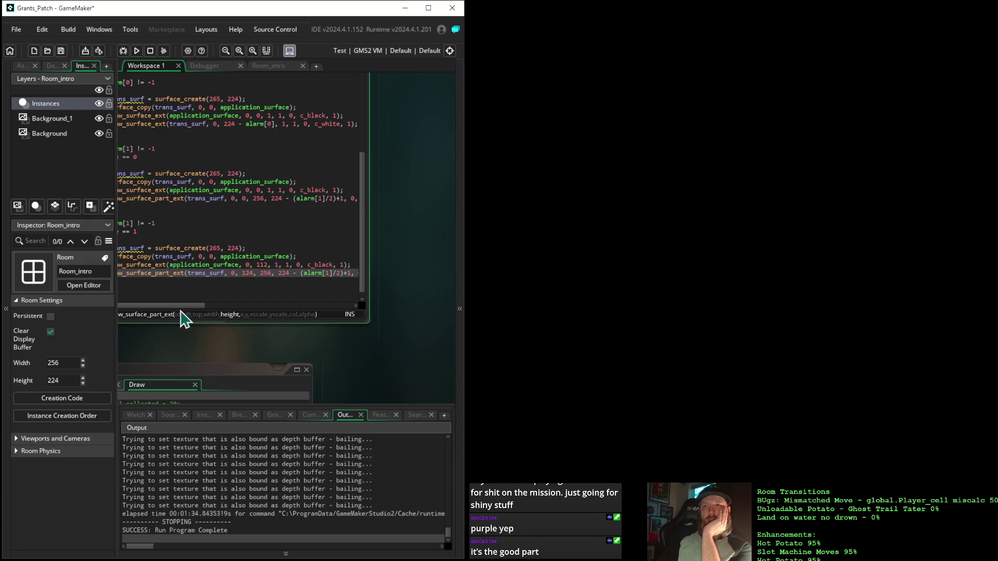
left_click_drag(174, 305, 206, 305)
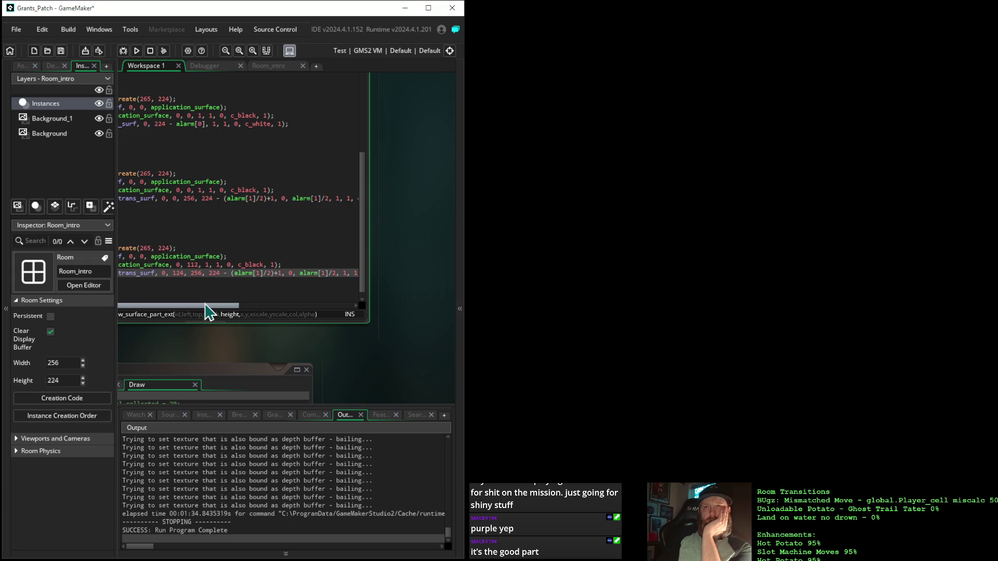
left_click_drag(202, 304, 151, 299)
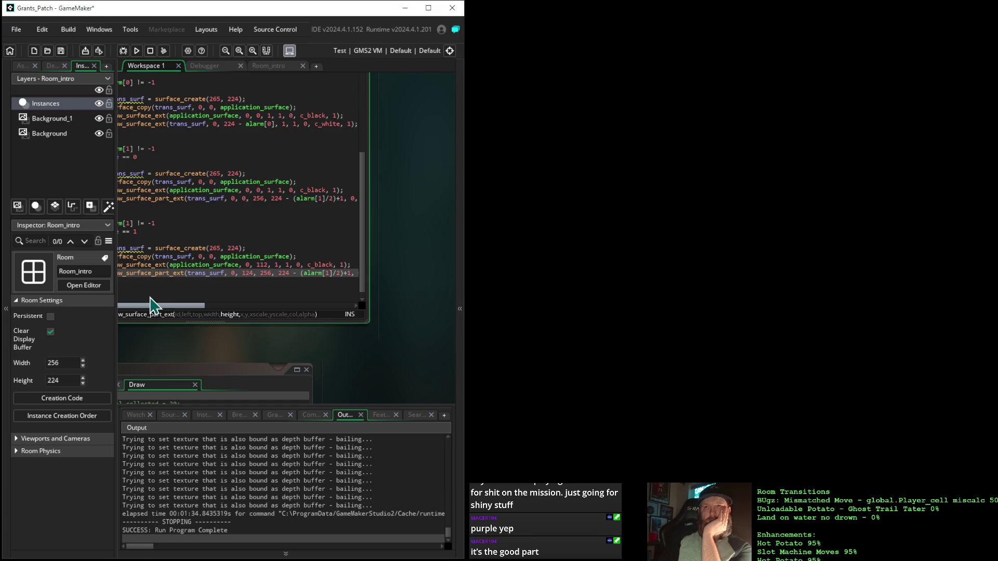
left_click_drag(150, 301, 195, 305)
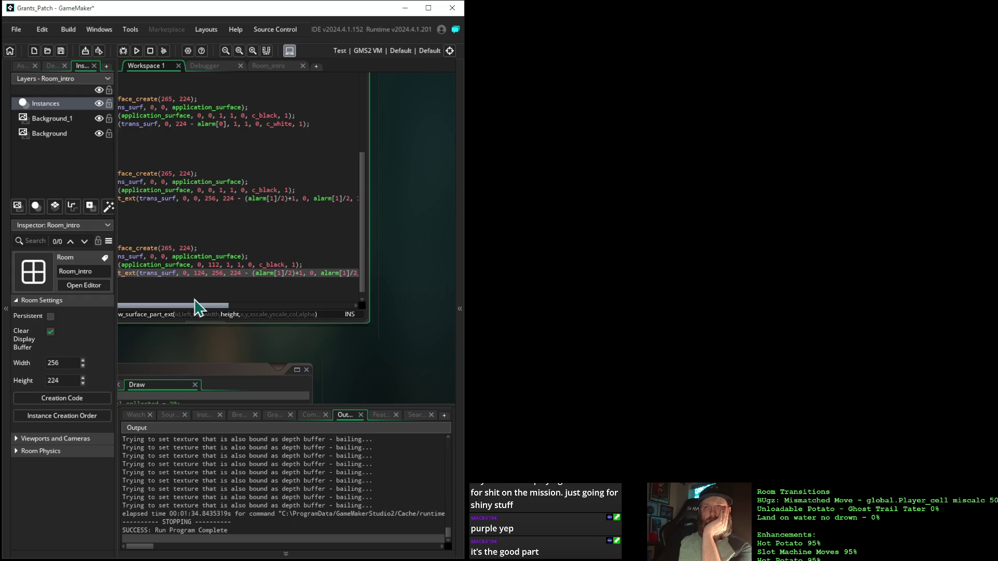
left_click_drag(194, 300, 195, 301)
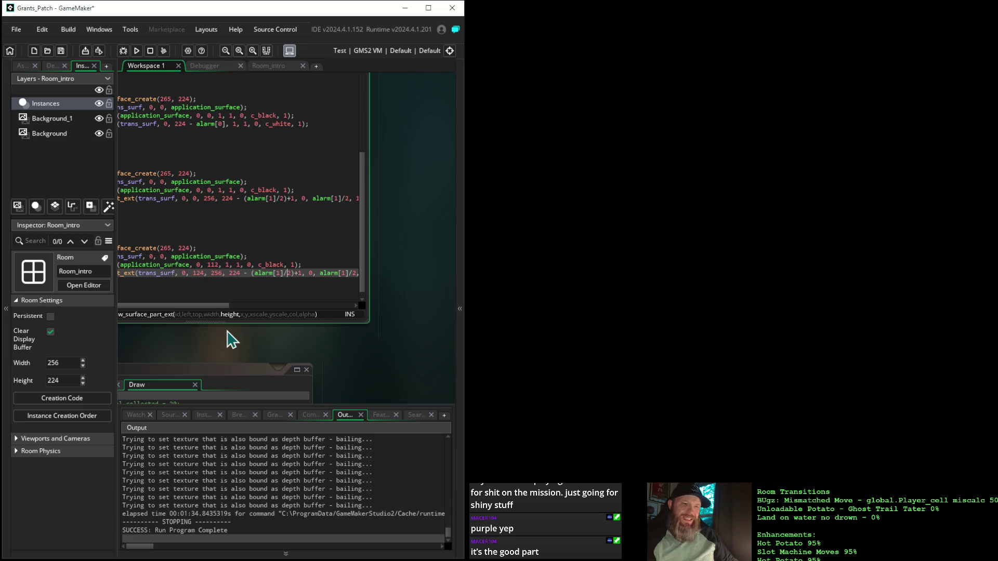
key("BackSpace")
type("*")
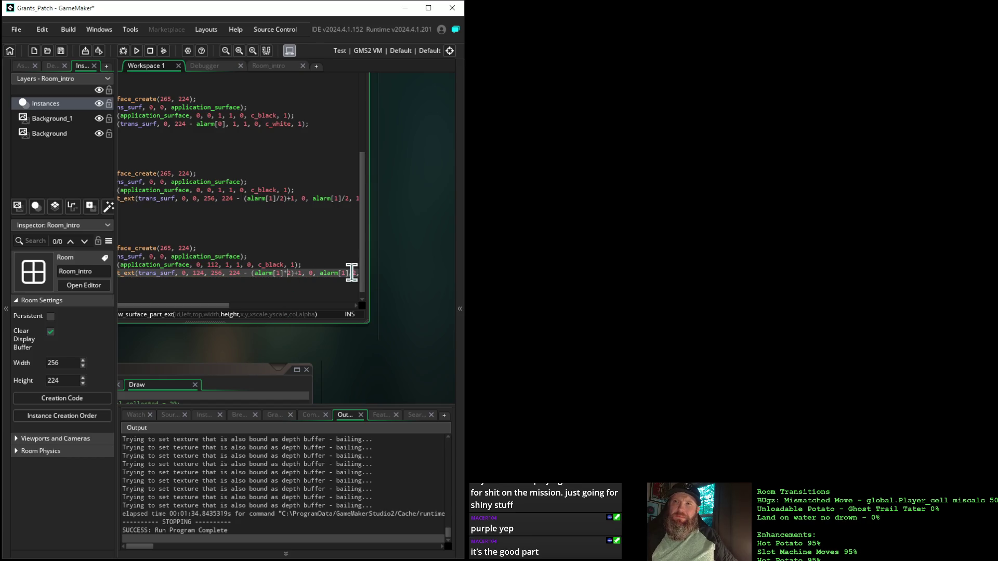
- Change the wipe's y offset on line 51 from alarm[1]/2 to alarm[1]*2
left_click_drag(351, 273, 370, 294)
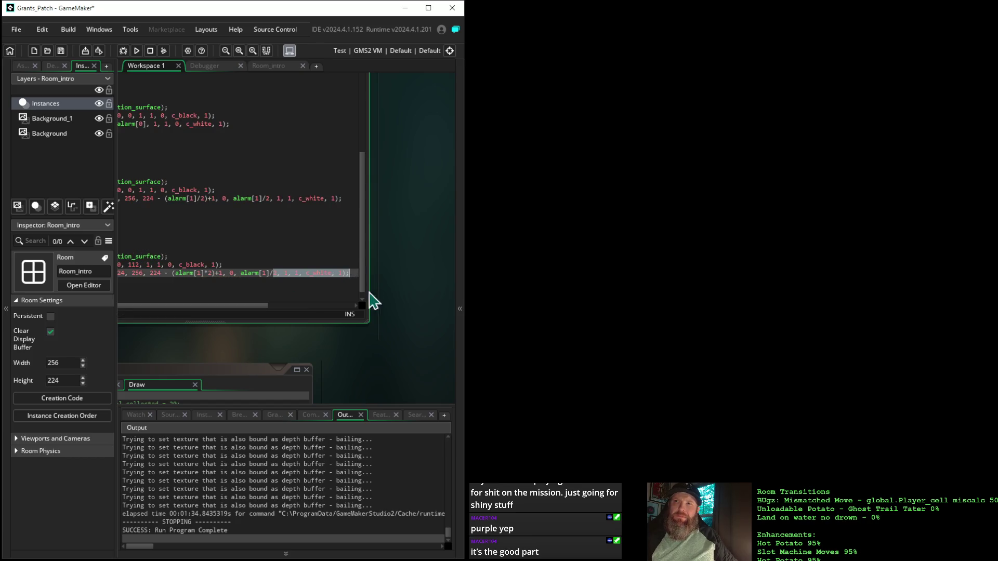
left_click(274, 273)
key("BackSpace")
type("*")
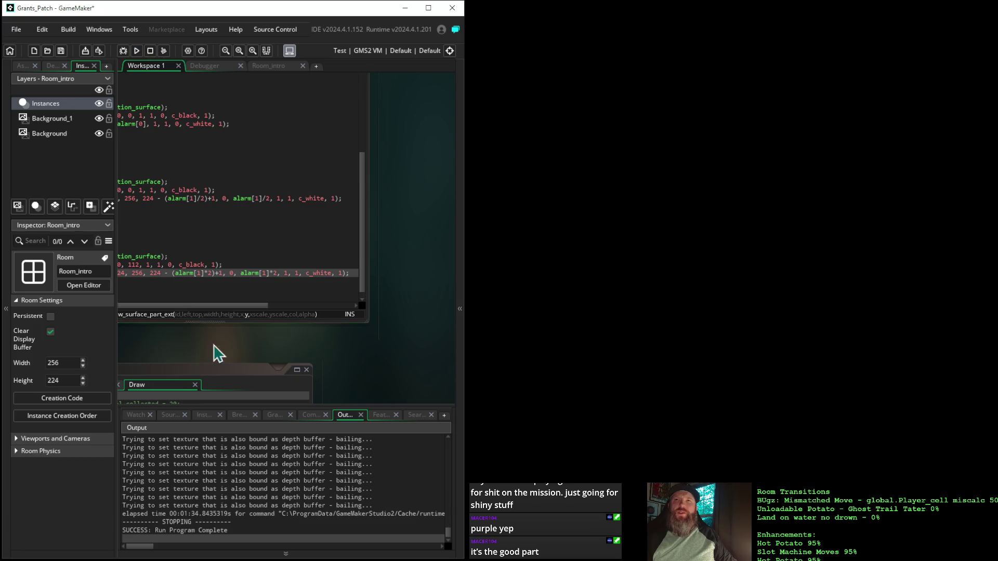
scroll(216, 350, "left", 5)
left_click(319, 389)
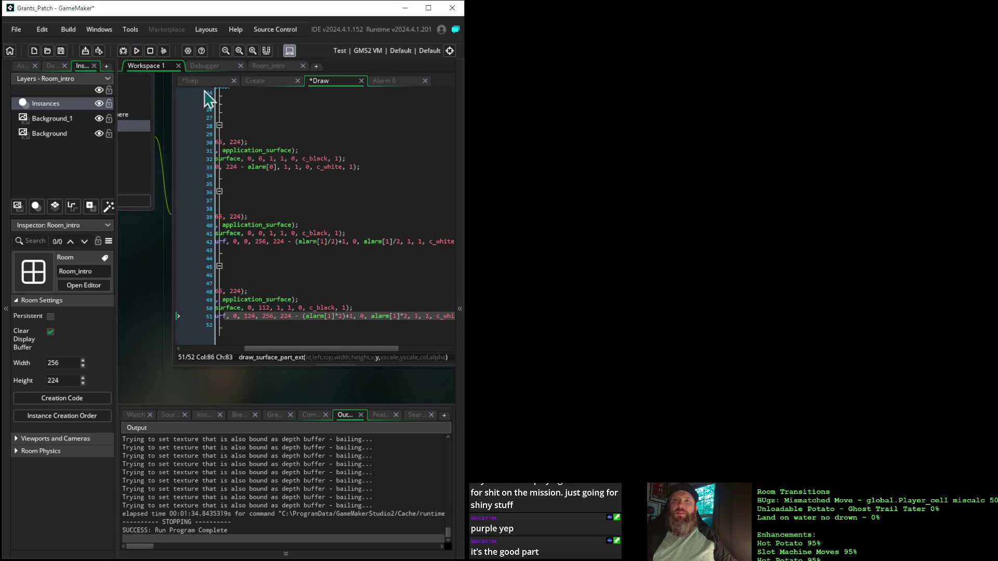
- Strip the parentheses and *2 from the line 51 wipe height so it reads 224 - alarm[1]+1
left_click(191, 81)
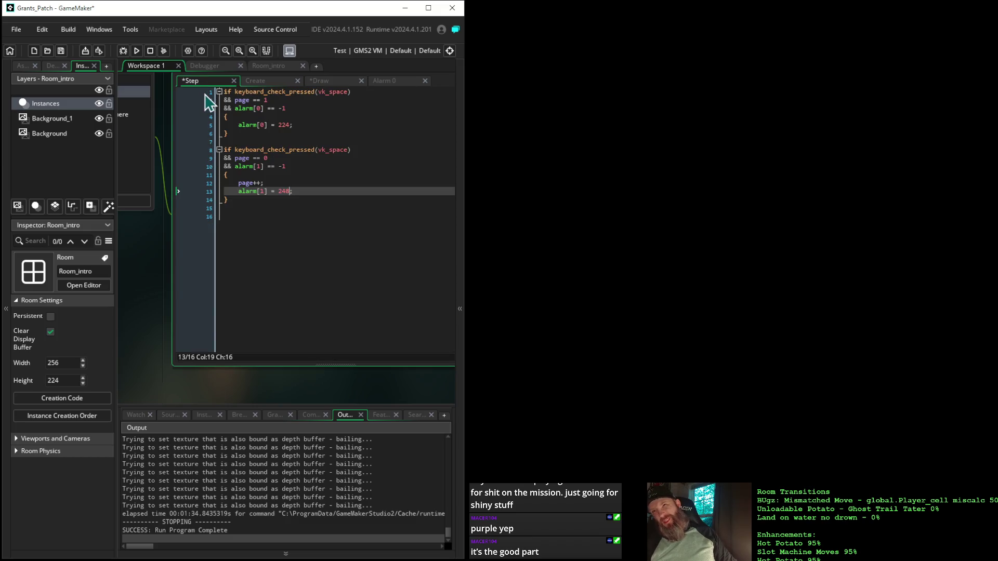
left_click(323, 84)
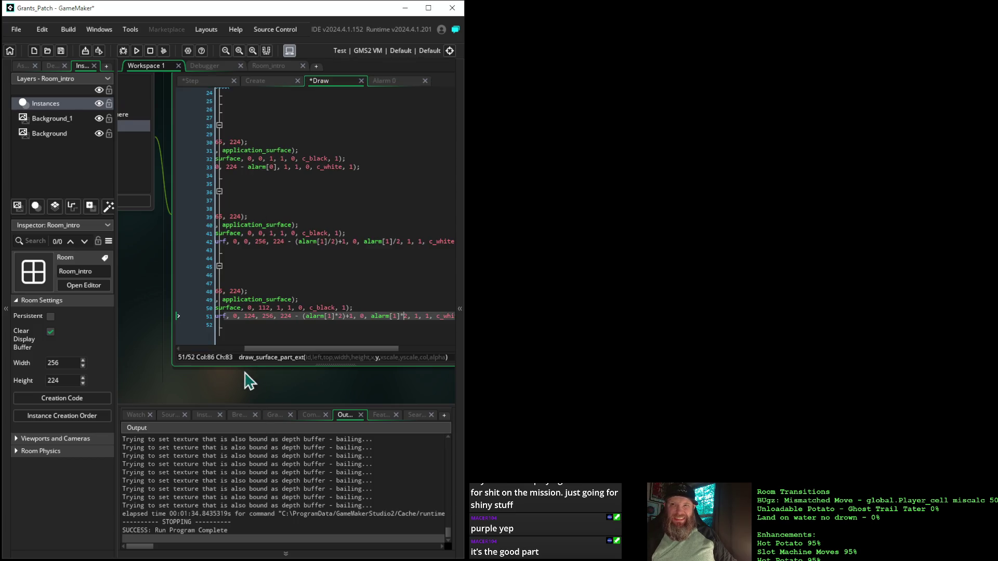
mouse_move(257, 352)
left_mouse_down()
mouse_move(215, 353)
mouse_move(246, 358)
left_mouse_up()
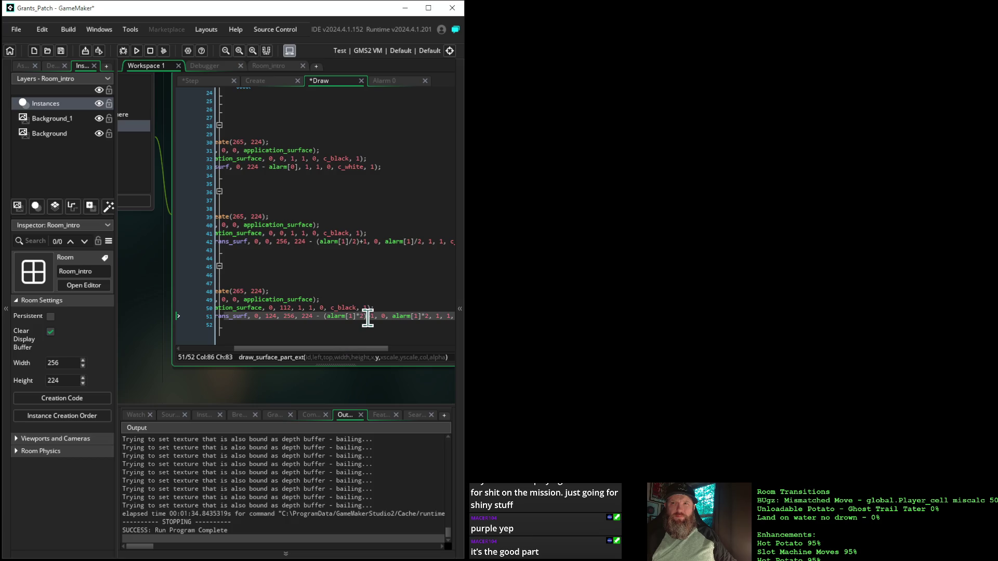
left_click(367, 316)
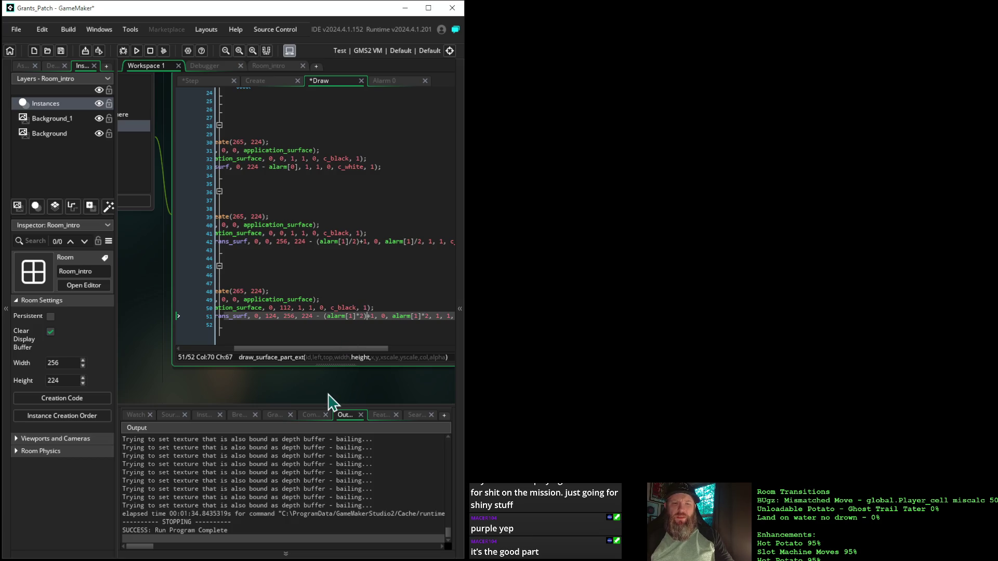
key("BackSpace")
key("BackSpace")
key("BackSpace")
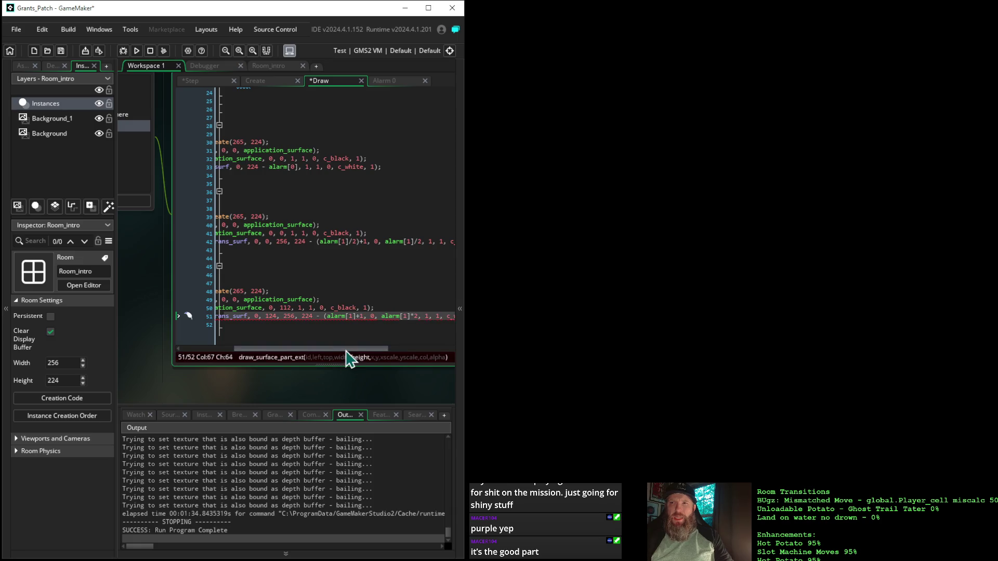
key("Down")
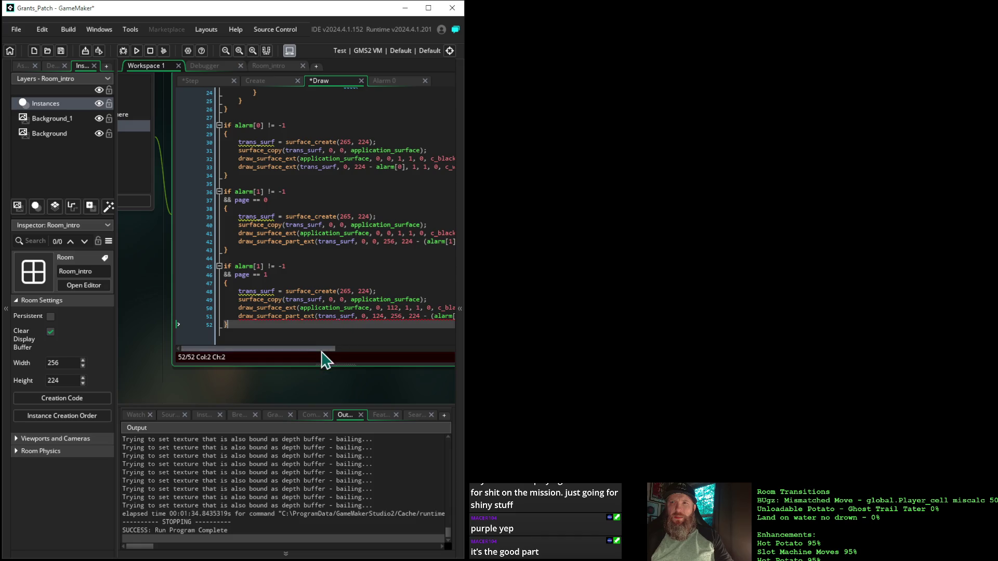
left_click_drag(322, 352, 377, 354)
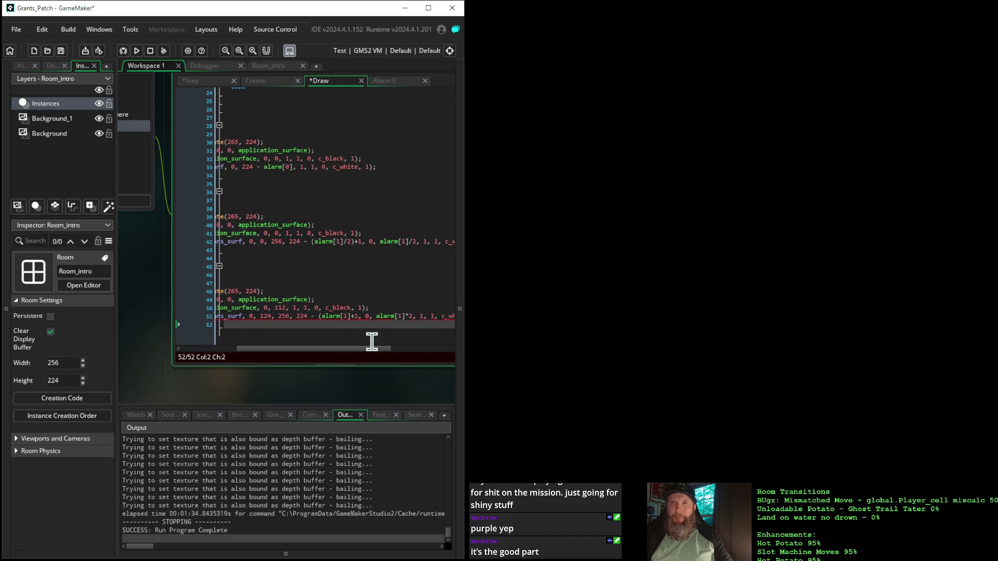
left_click(323, 316)
key("BackSpace")
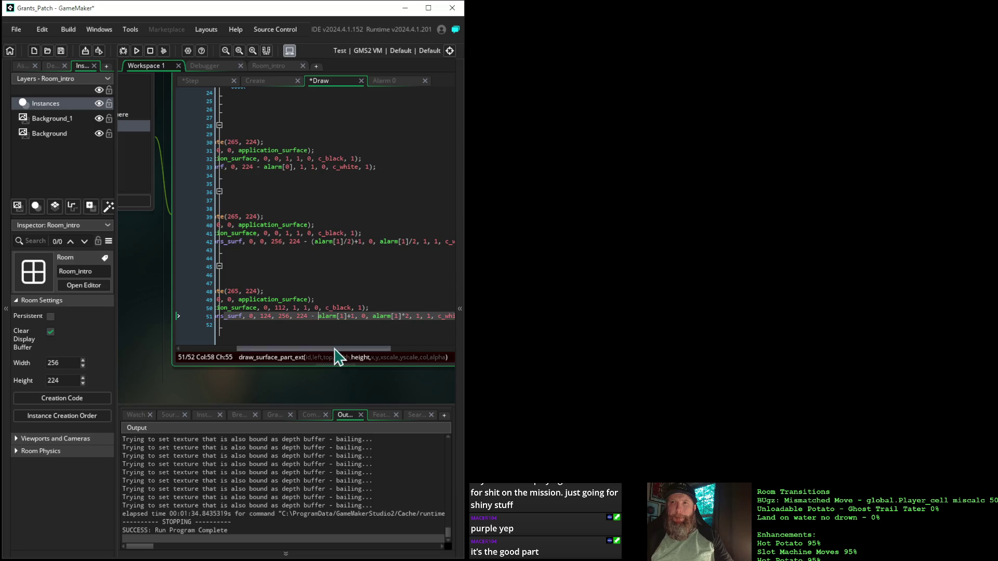
- Drop the *2 from the wipe's y offset so it reads just alarm[1]
left_click_drag(333, 349, 364, 353)
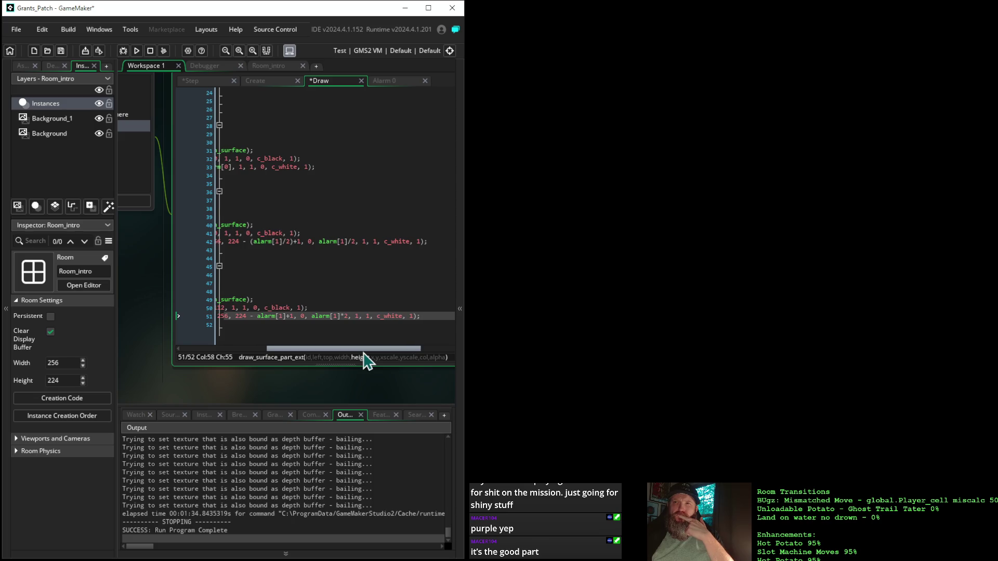
left_click_drag(368, 361, 367, 360)
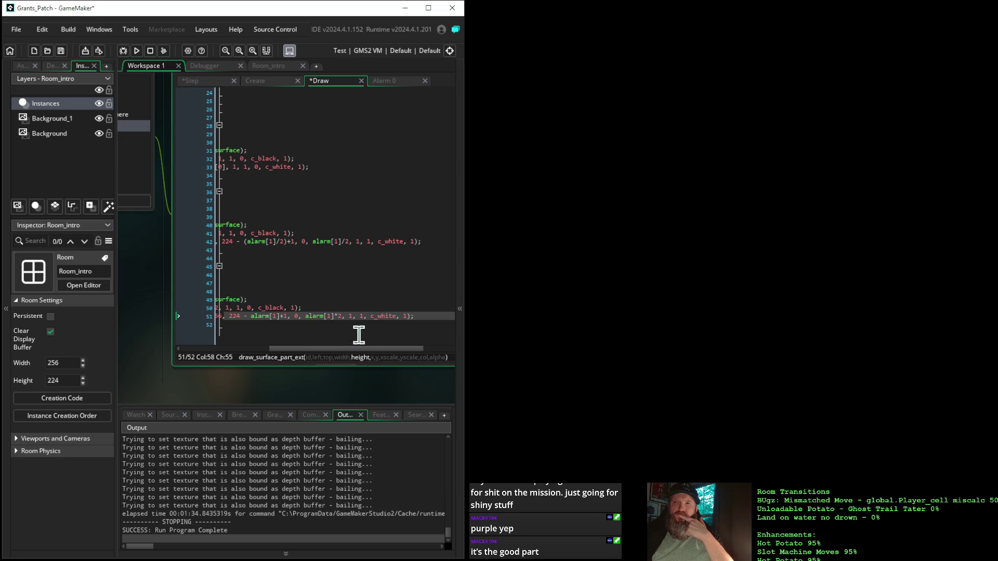
left_click(344, 314)
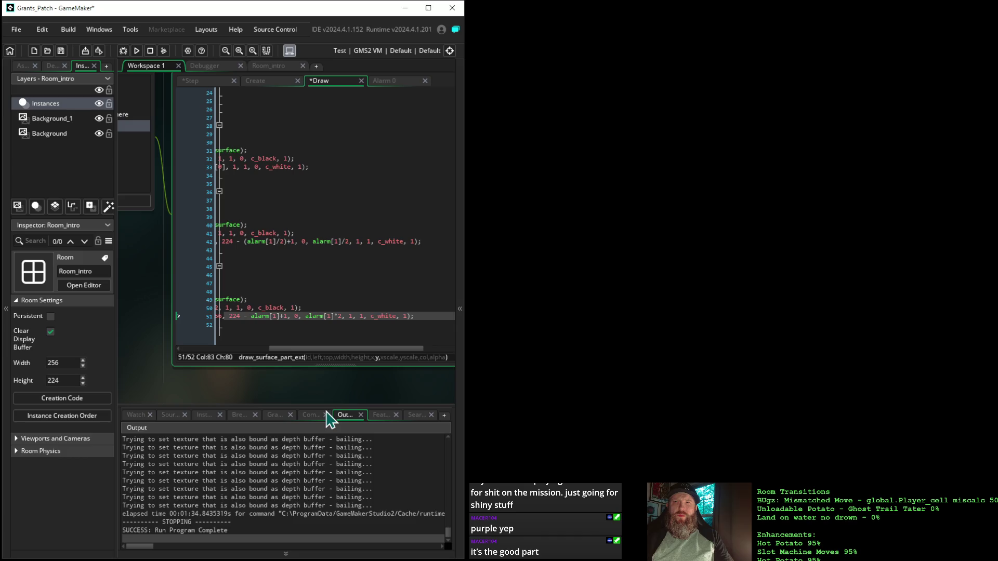
key("BackSpace")
key("BackSpace")
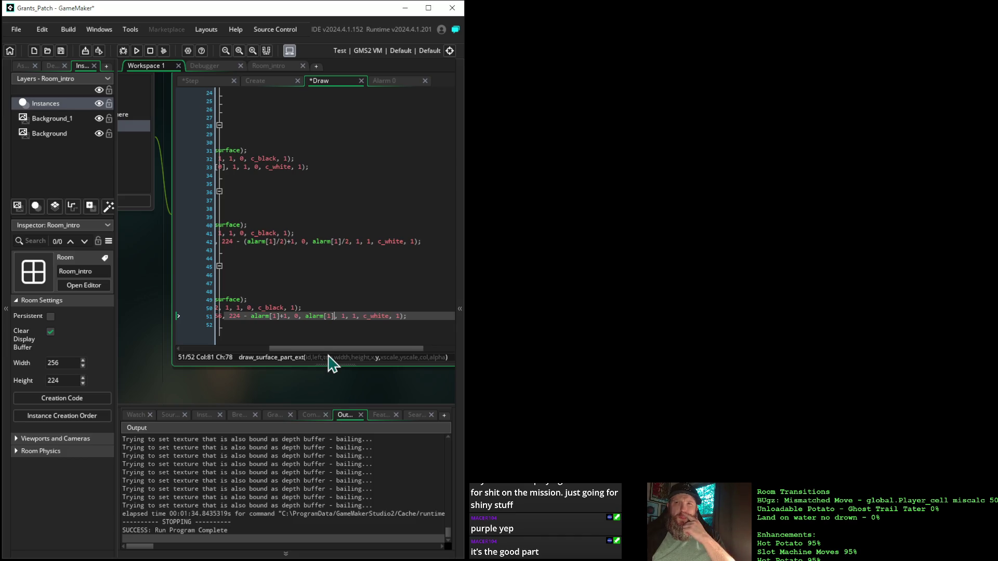
- Save and launch the game to test the edited wipe on the potato-patch intro page
left_click(137, 51)
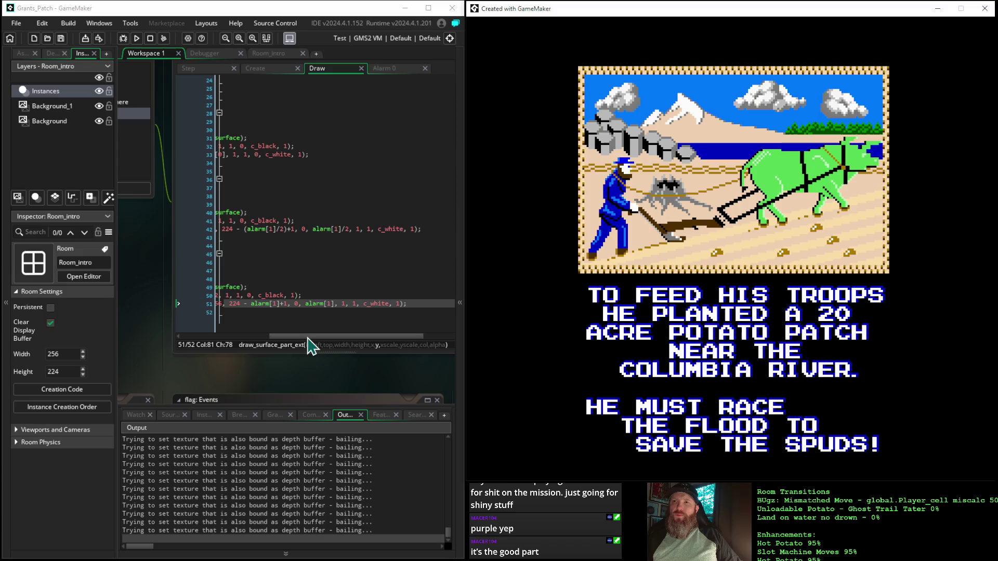
left_click_drag(309, 336, 209, 339)
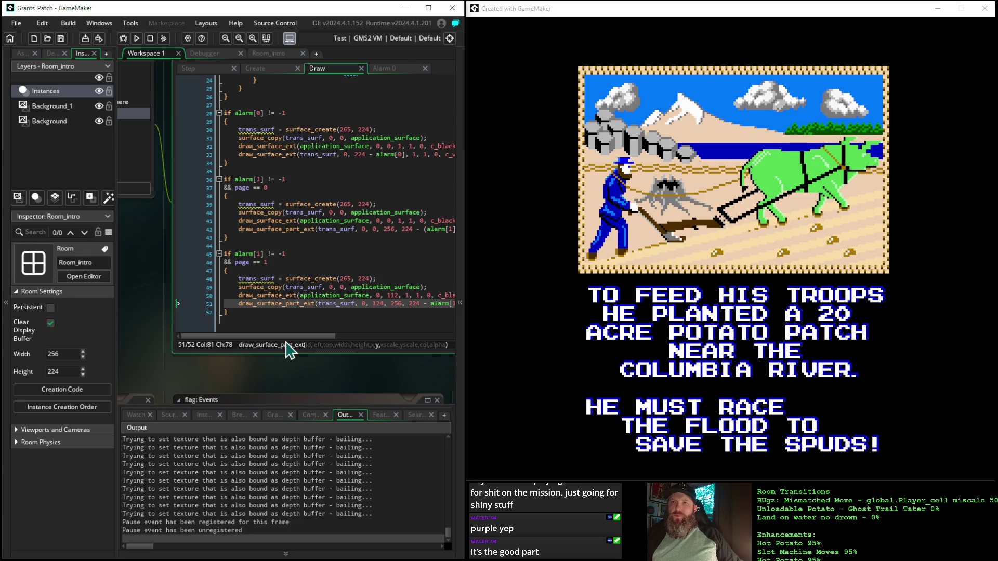
left_click_drag(287, 337, 337, 343)
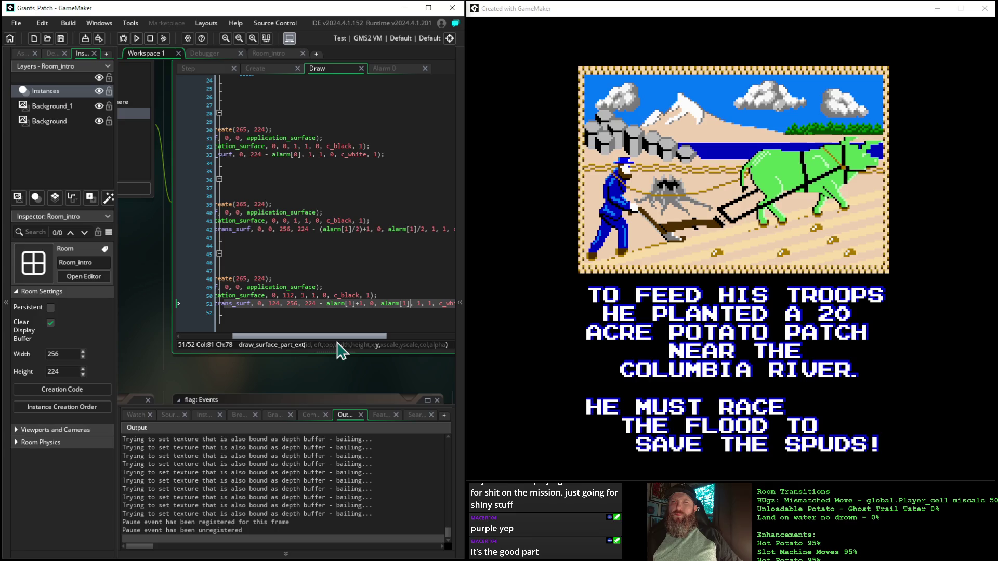
- Replace the wipe height expression 224 - alarm[1]+1 on line 51 with a fixed 112
left_click_drag(341, 351, 339, 350)
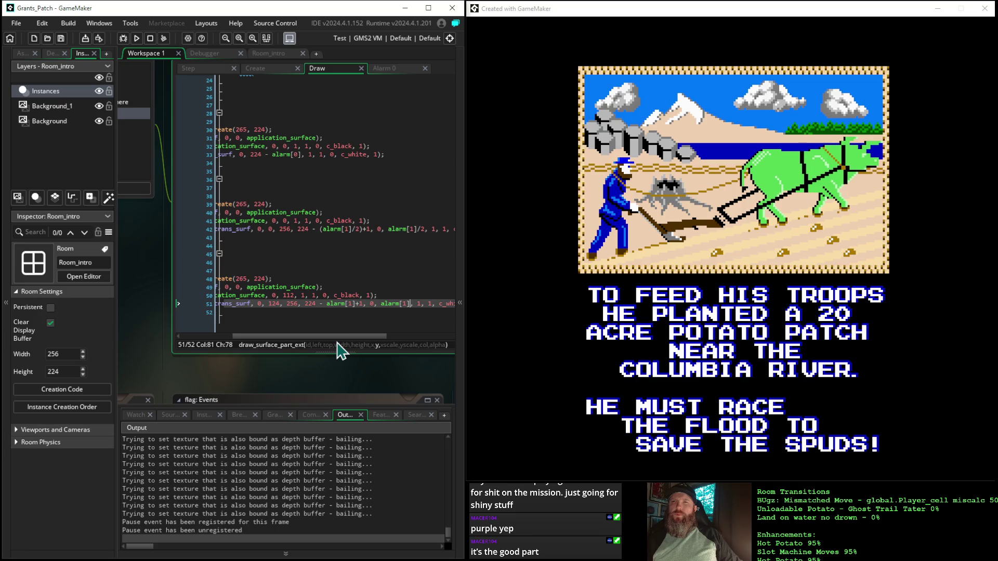
left_click(317, 304)
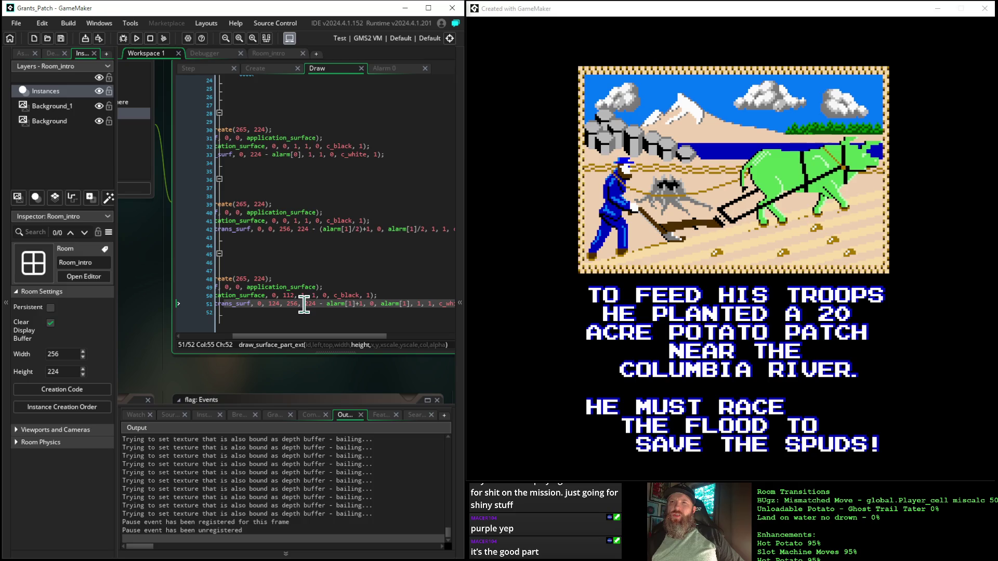
left_click_drag(306, 304, 362, 306)
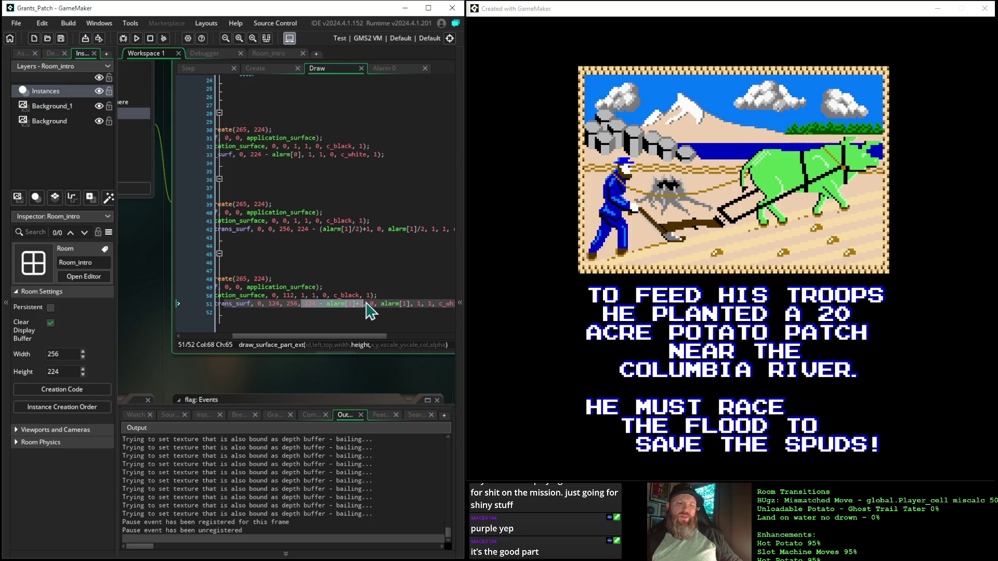
type("112")
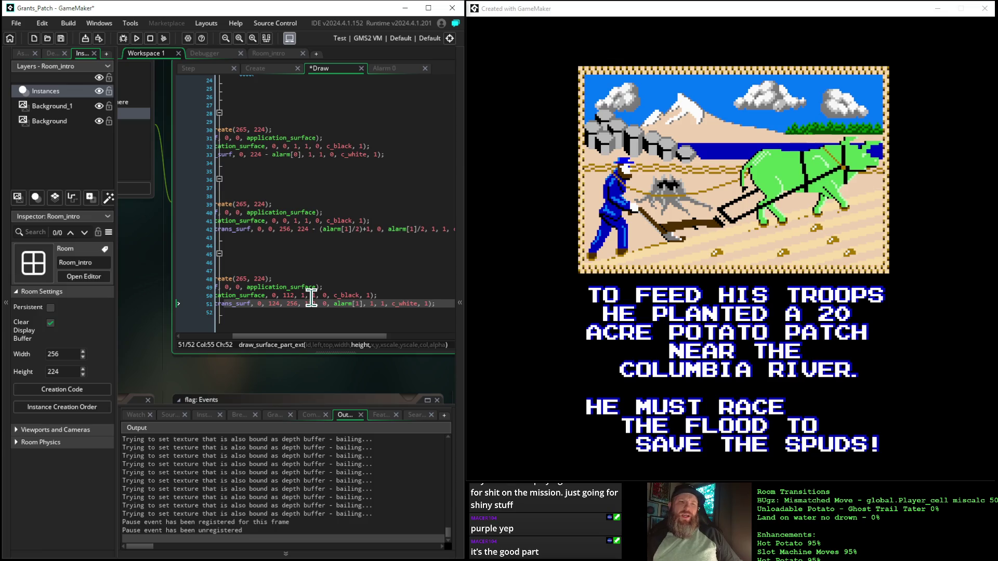
- Relaunch the game and skip past the title screen to the second intro page
left_click(137, 38)
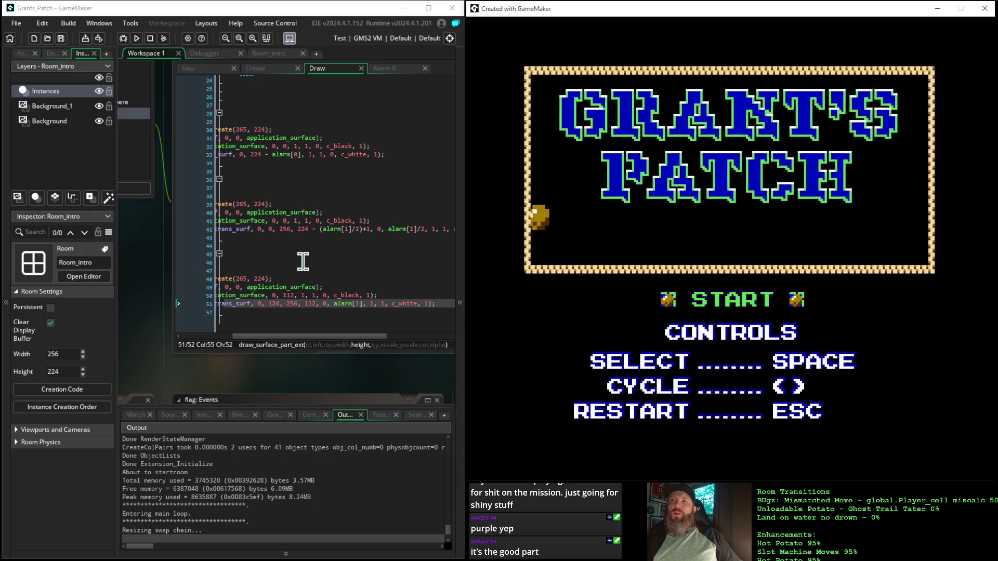
key("space")
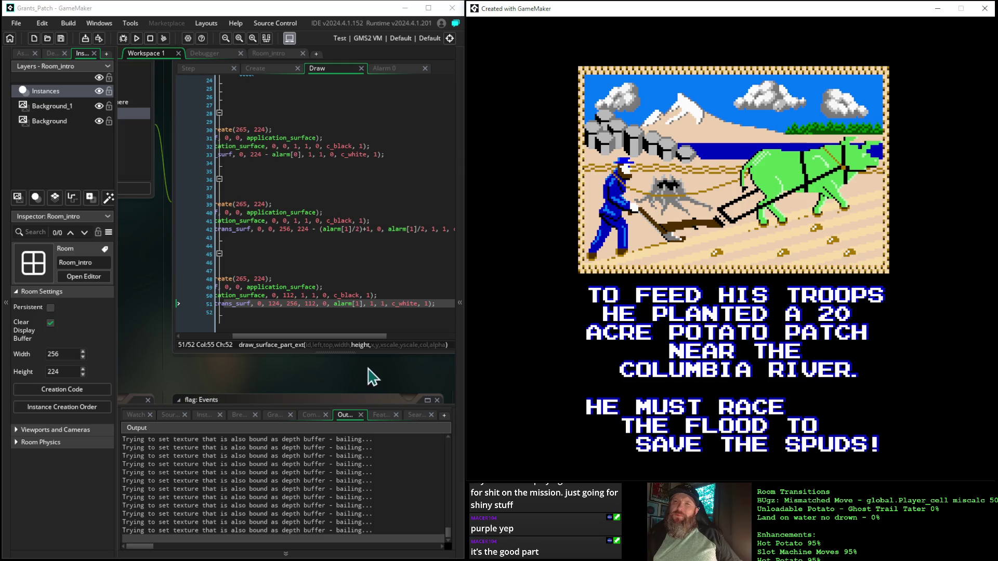
left_click_drag(323, 375, 358, 382)
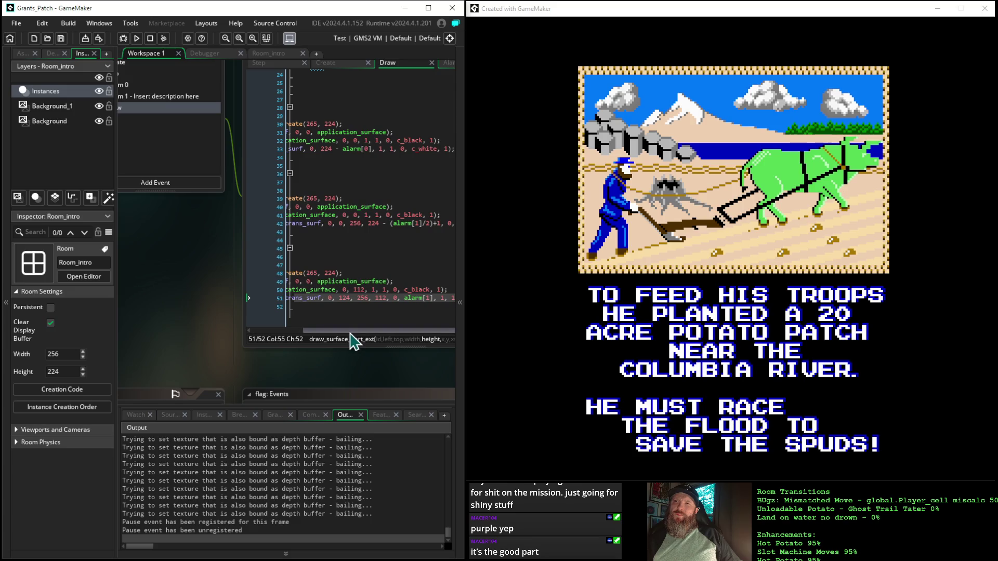
left_click_drag(350, 331, 311, 335)
left_click_drag(374, 374, 306, 373)
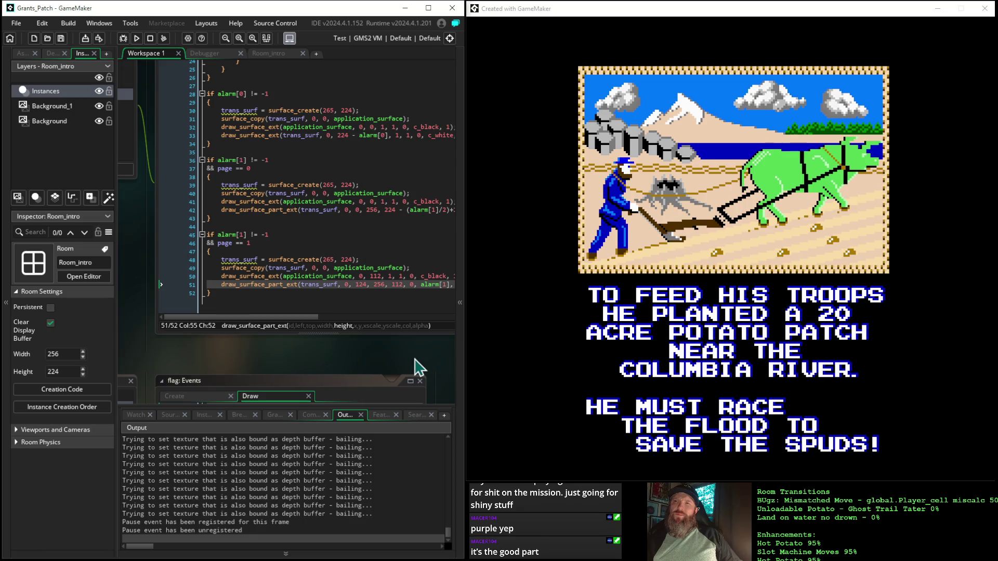
mouse_move(419, 367)
left_mouse_down()
mouse_move(345, 383)
mouse_move(381, 376)
left_mouse_up()
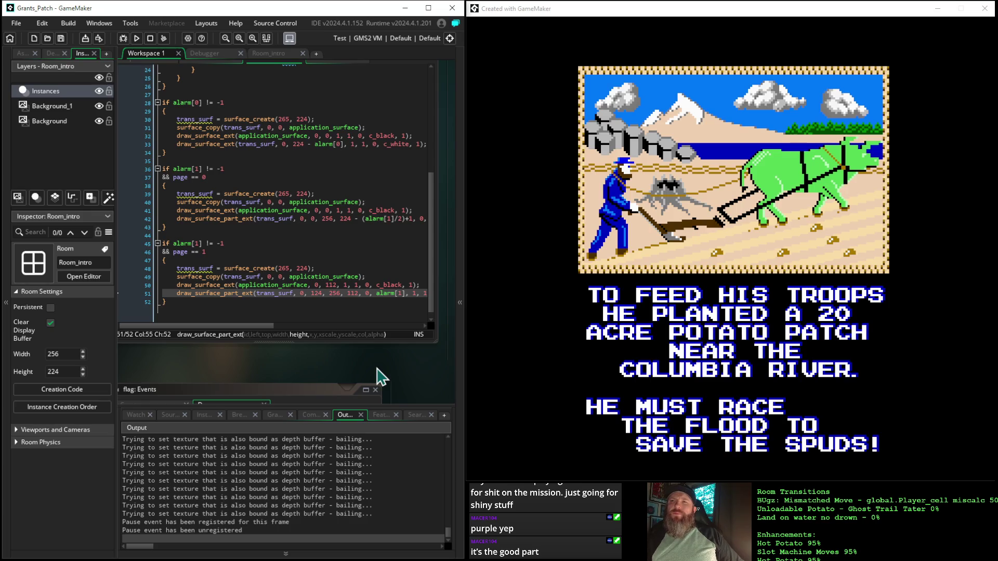
mouse_move(252, 326)
left_mouse_down()
mouse_move(283, 330)
mouse_move(268, 338)
left_mouse_up()
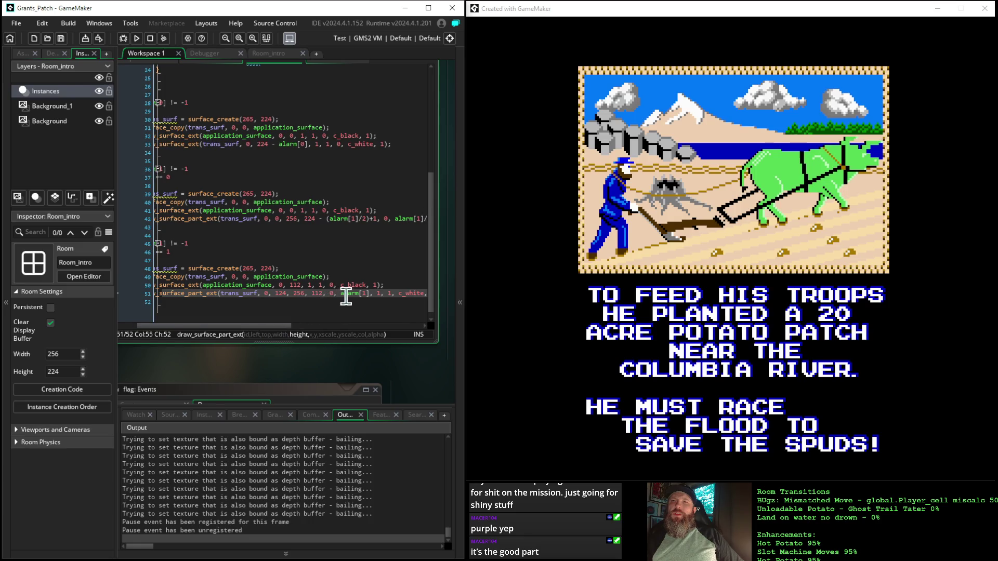
mouse_move(347, 299)
left_click(370, 295)
type("-")
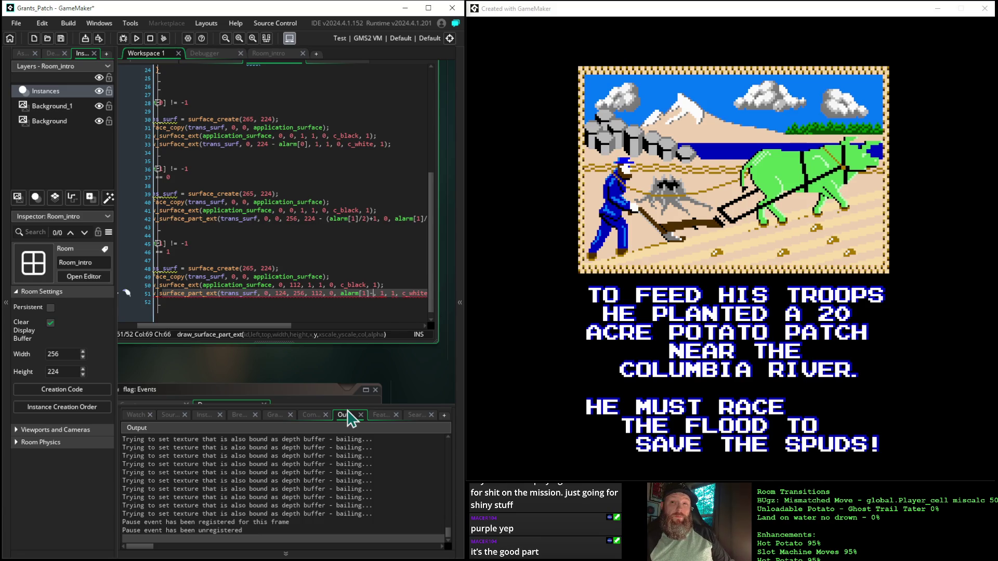
- Make the wipe's y offset alarm[1]-24 and rebuild the game
type("24")
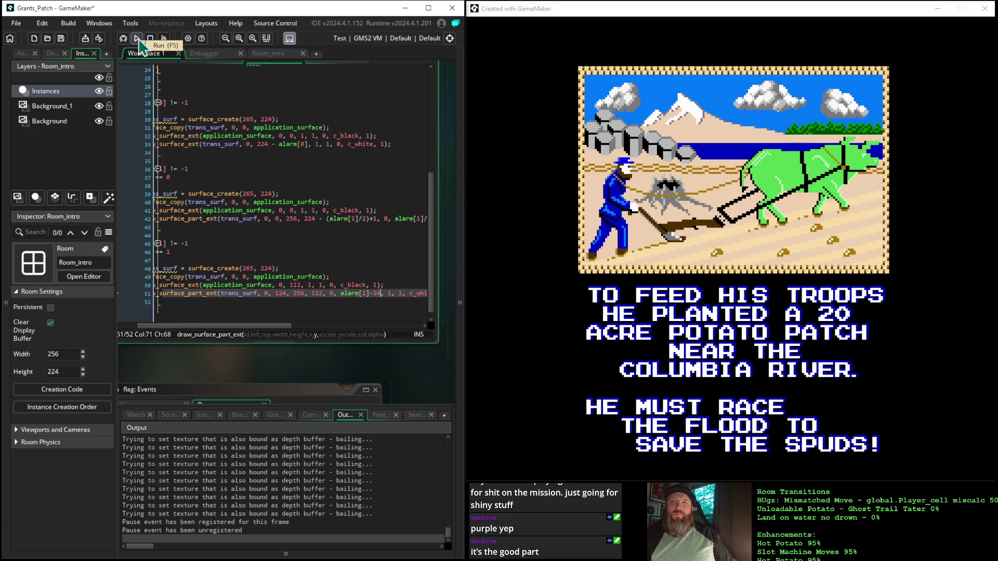
left_click(137, 39)
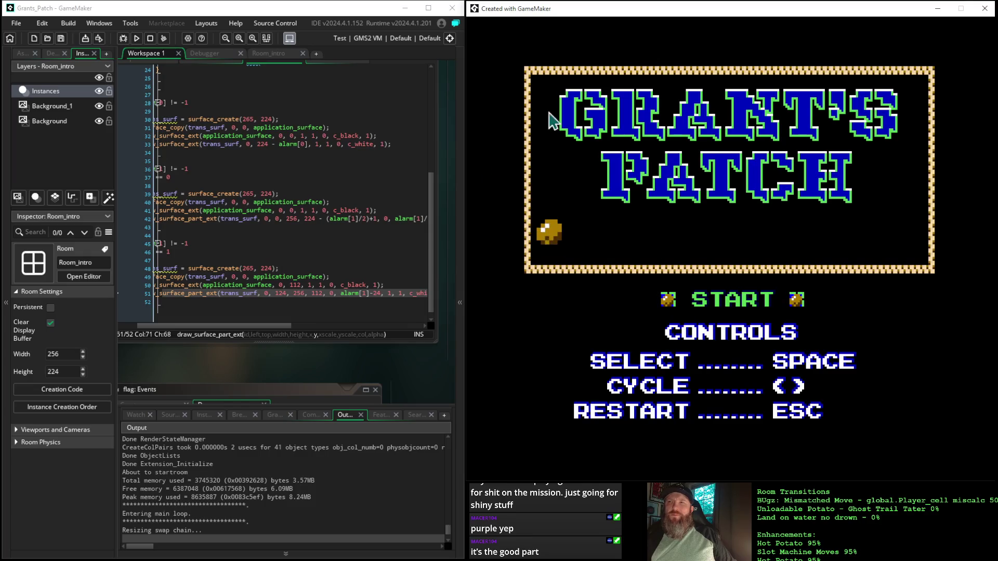
- Leave the Grant's Patch title screen to reach the potato-patch intro page
key("space")
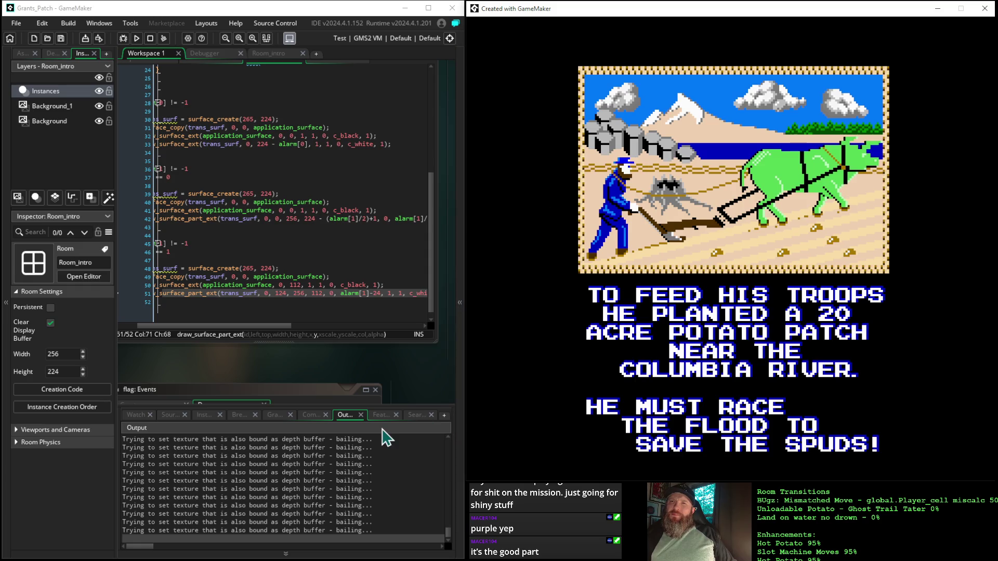
- Switch back to the IDE and bring the Draw code's alarm check (line 45) and wipe call (line 51) into view
left_click(191, 359)
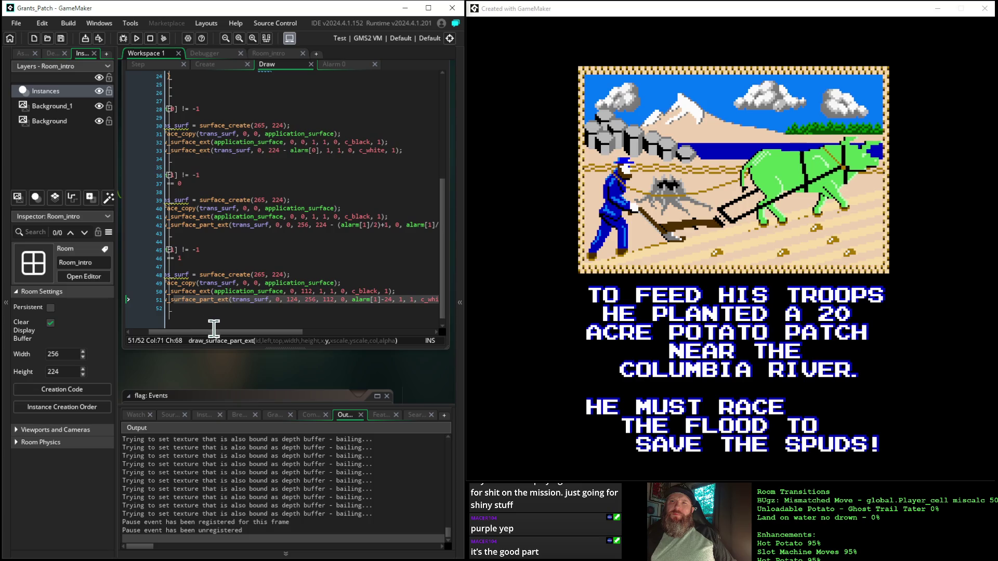
left_click_drag(214, 331, 174, 333)
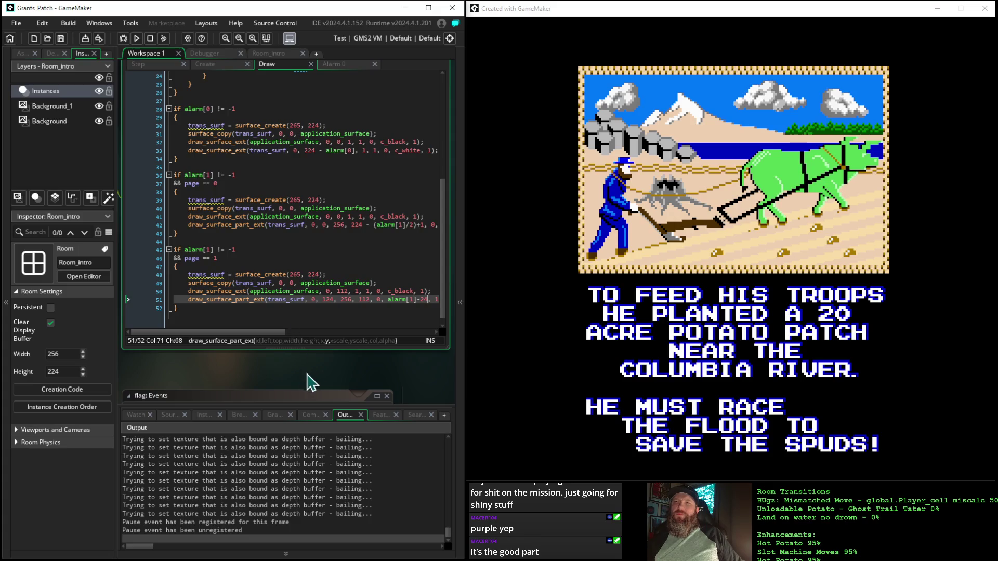
mouse_move(330, 380)
left_mouse_down()
mouse_move(291, 378)
mouse_move(309, 376)
left_mouse_up()
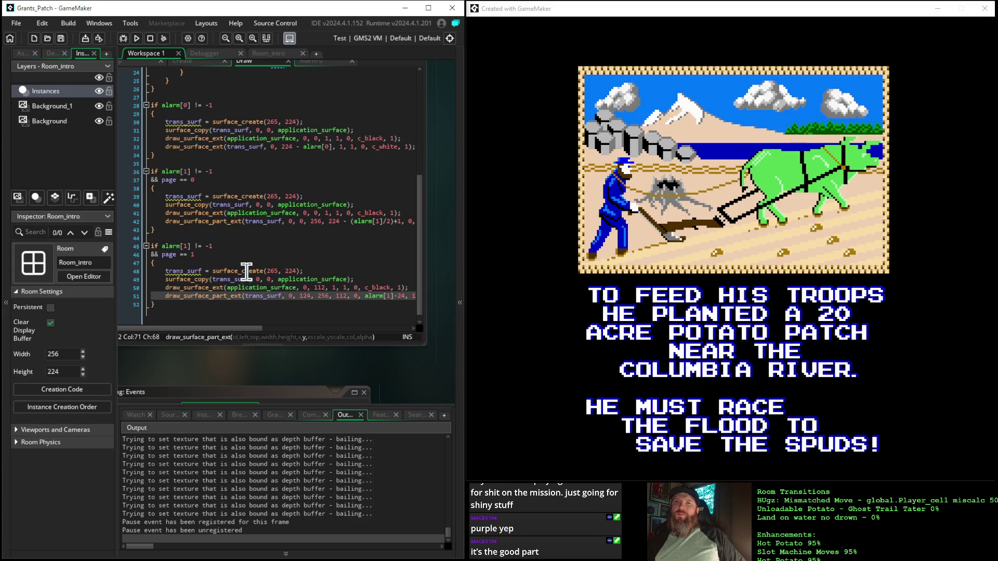
left_click(231, 247)
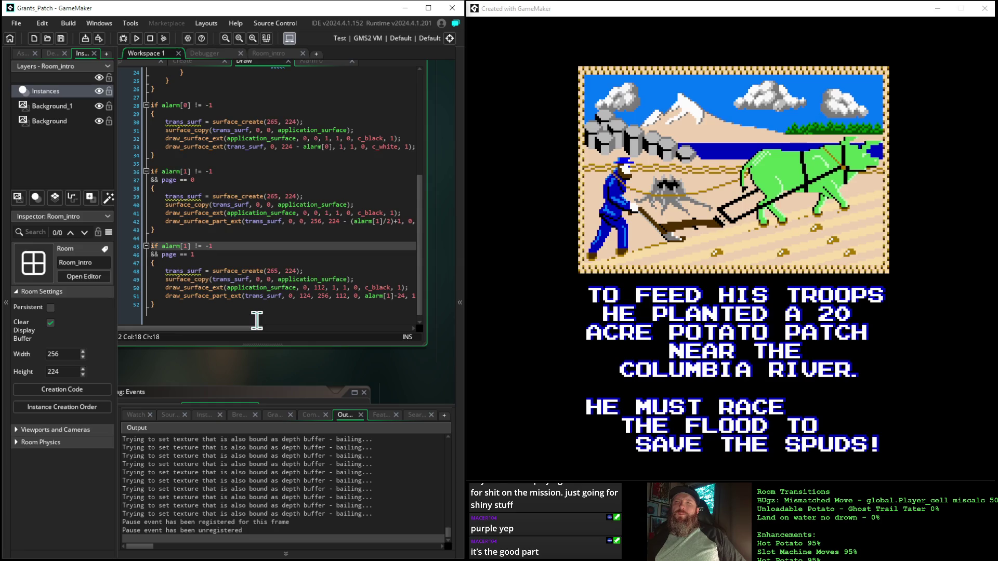
left_click(211, 296)
left_click(376, 296)
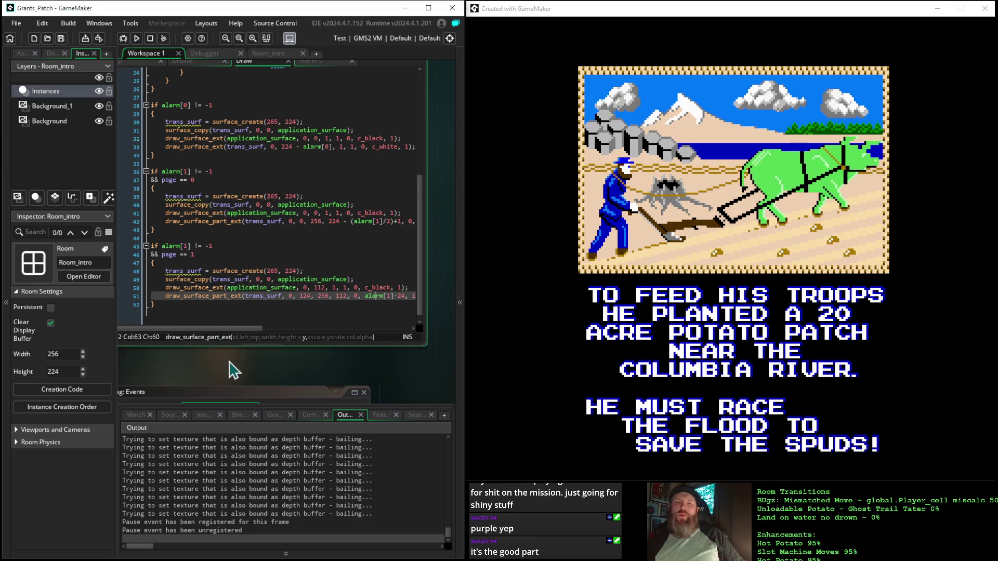
mouse_move(237, 372)
left_mouse_down()
mouse_move(272, 396)
mouse_move(276, 414)
mouse_move(261, 413)
left_mouse_up()
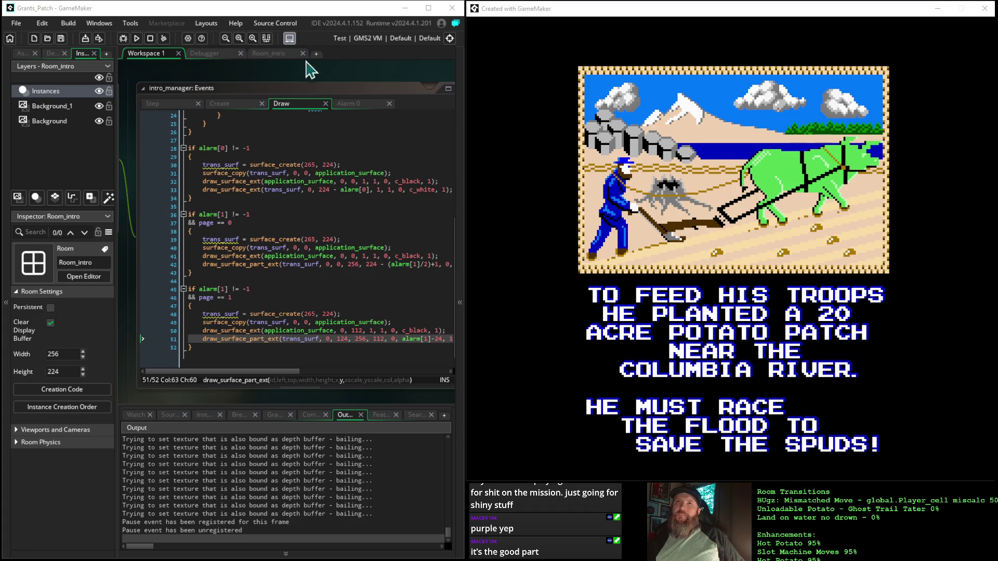
- Review the Step event code and locate Room_intro in the Rooms group of the asset list
left_click(172, 105)
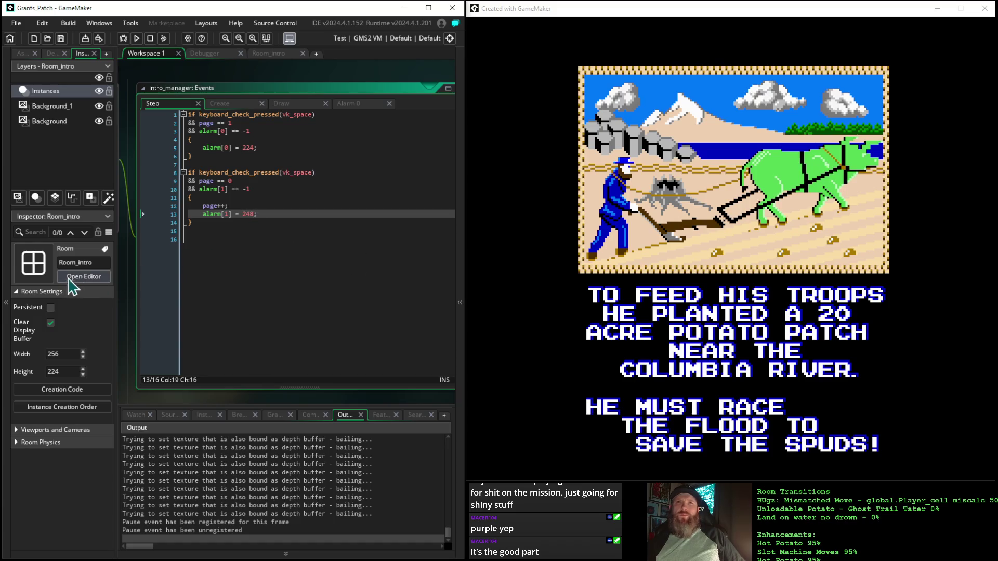
left_click(22, 54)
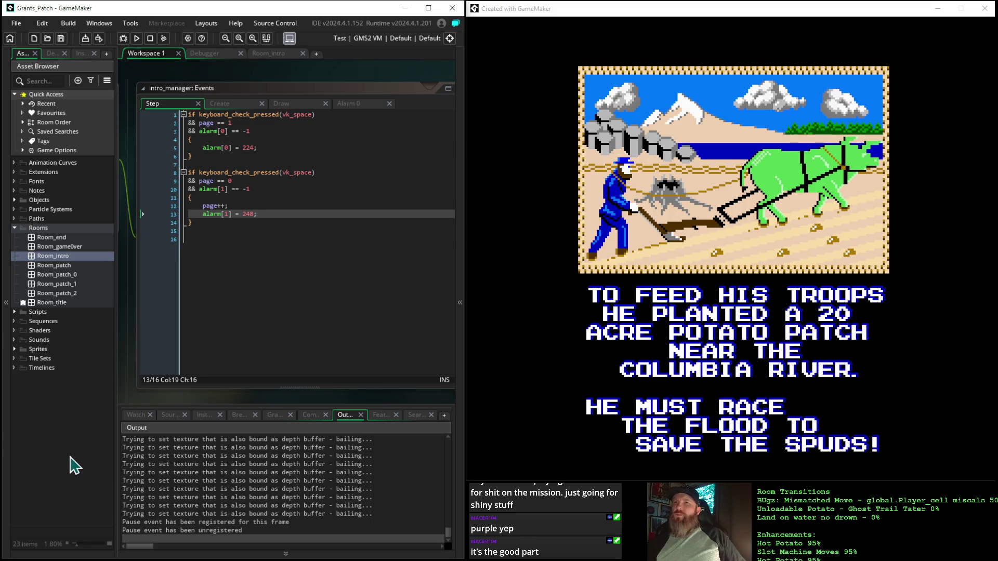
left_click(300, 105)
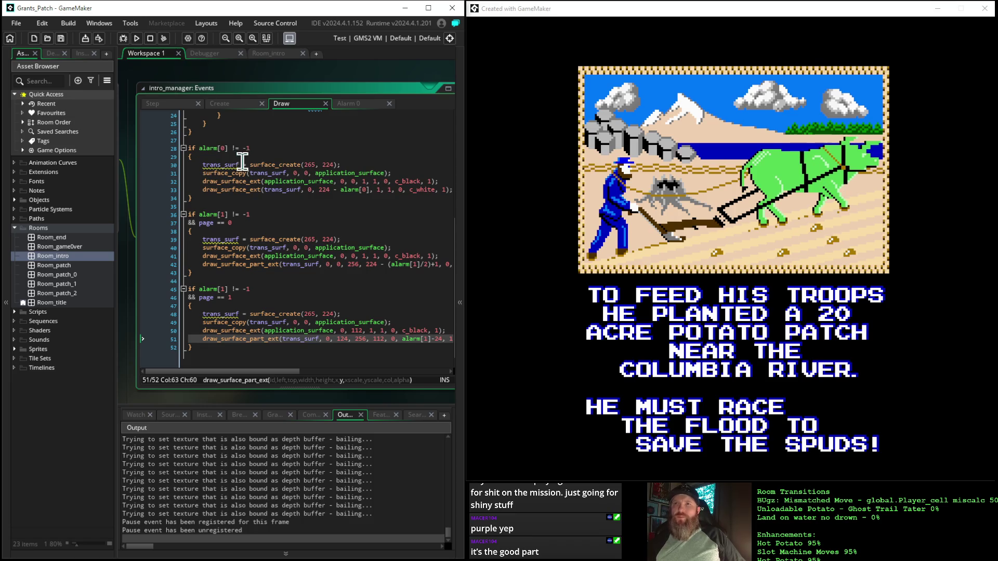
- Review the alarm[0] block in Draw, the first space-press block in Step, and the Create code
left_click_drag(255, 148, 229, 148)
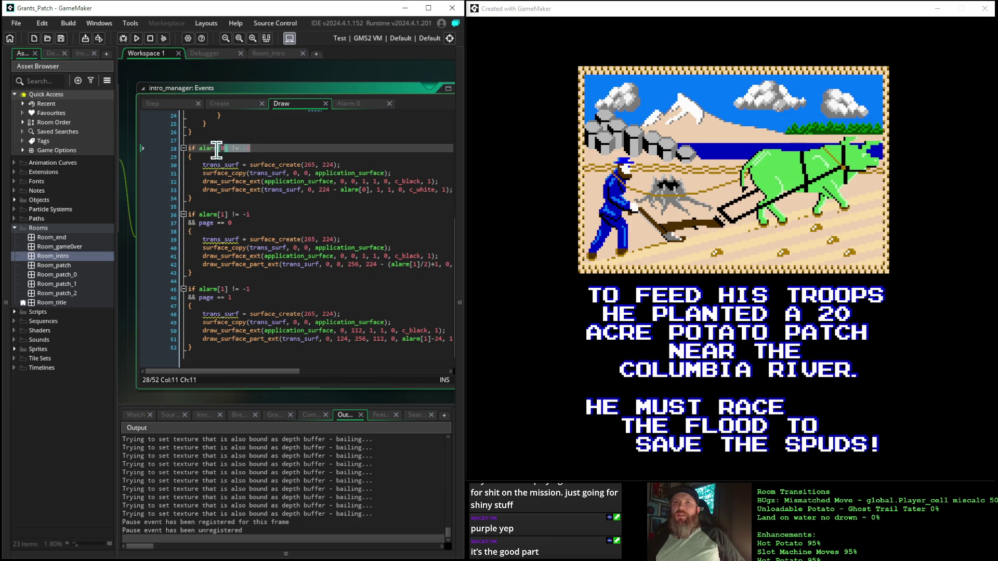
left_click(184, 149)
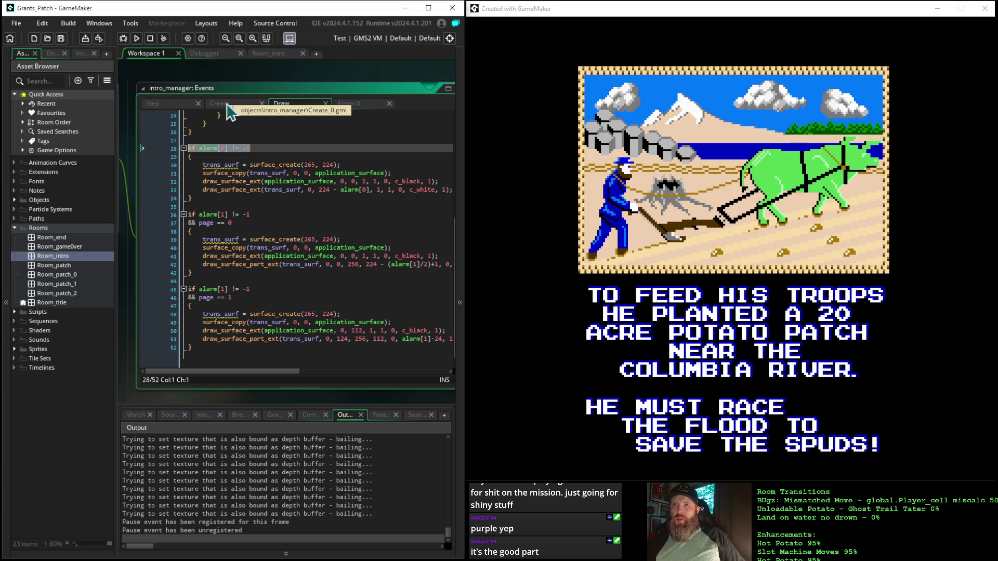
left_click(167, 104)
mouse_move(274, 148)
left_mouse_down()
mouse_move(186, 147)
mouse_move(155, 118)
left_mouse_up()
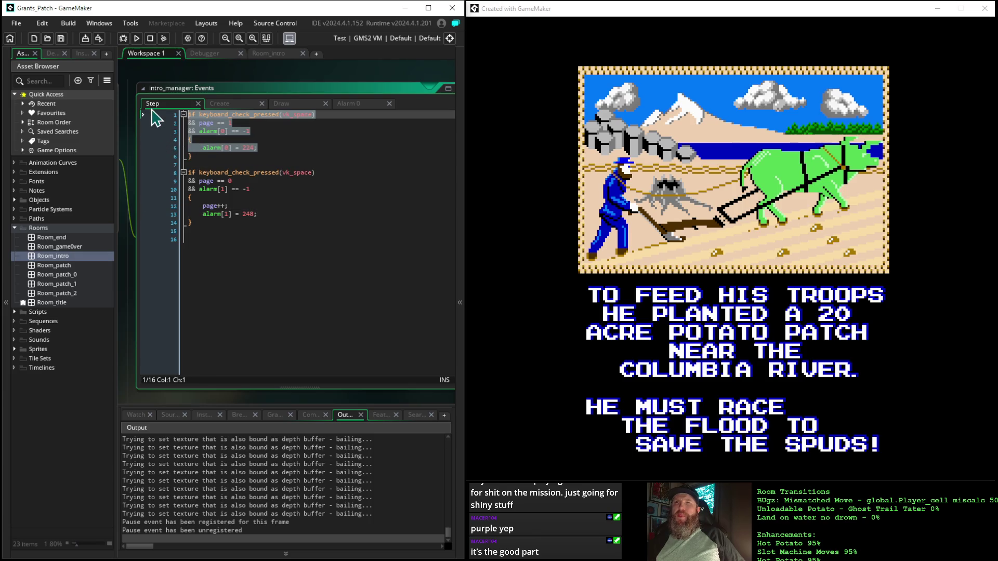
left_click(279, 149)
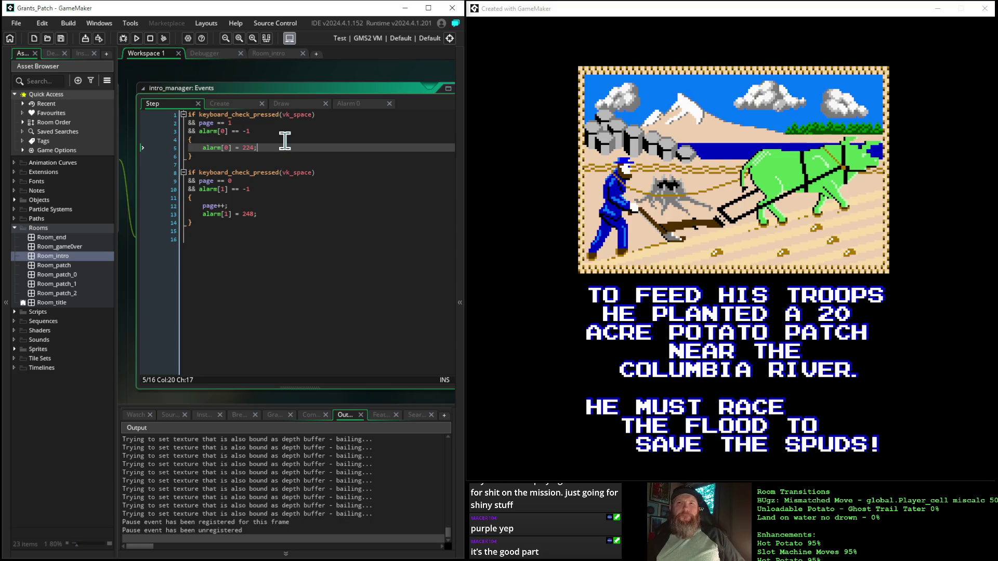
left_click(237, 106)
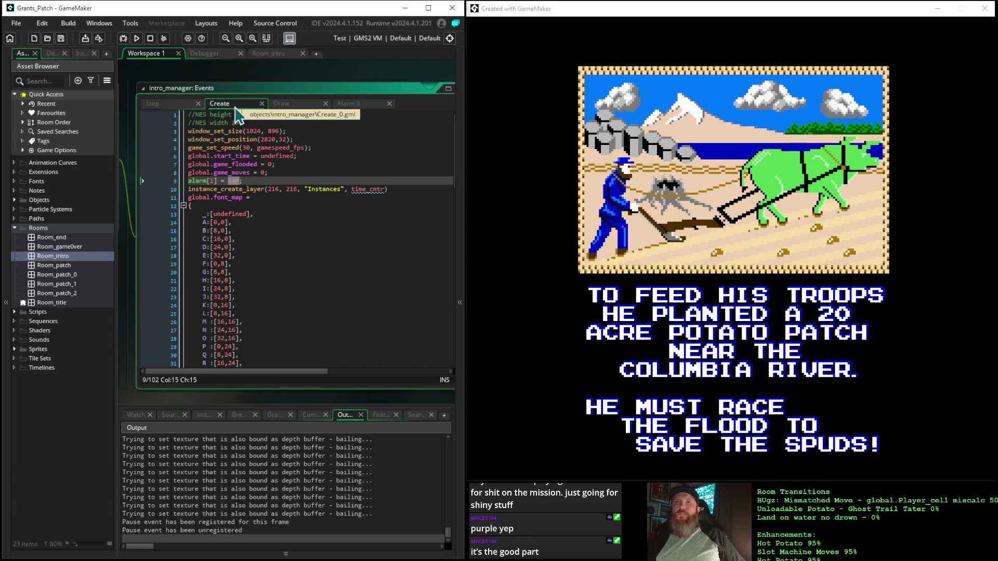
left_click(281, 106)
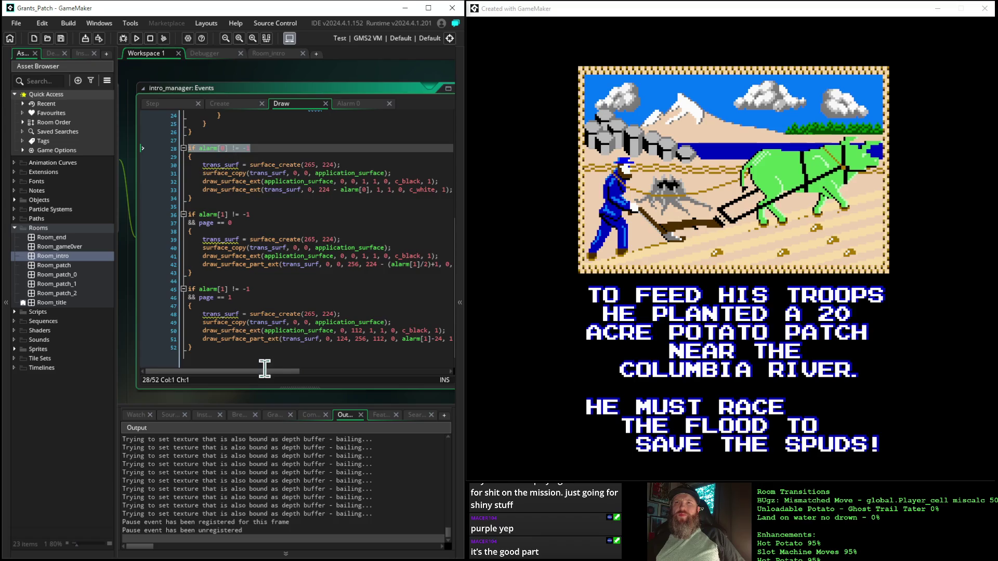
- Recheck the Create code and the Draw event's first-page wipe y expression and trans_surf creation
mouse_move(268, 372)
left_mouse_down()
mouse_move(298, 372)
mouse_move(262, 371)
left_mouse_up()
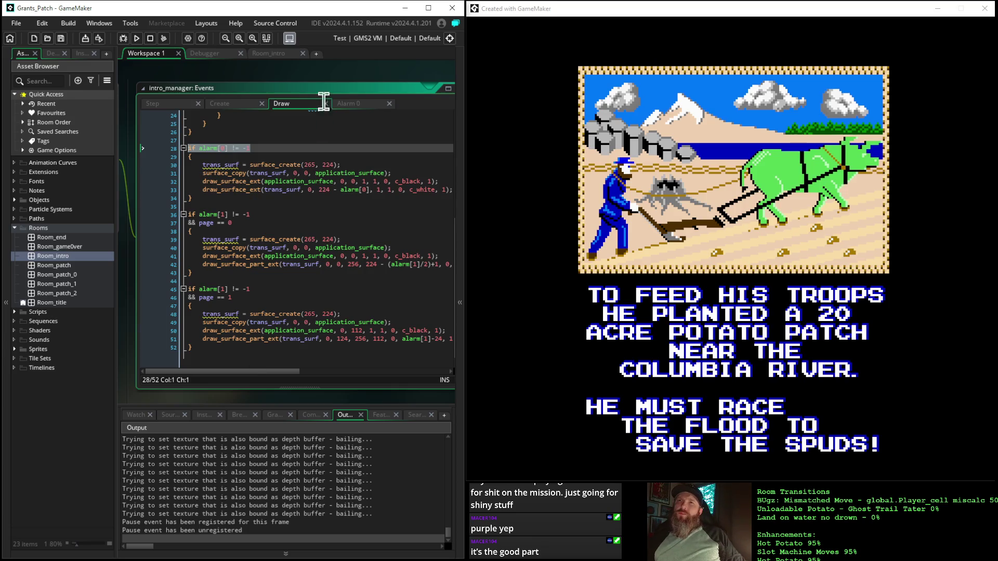
left_click(223, 104)
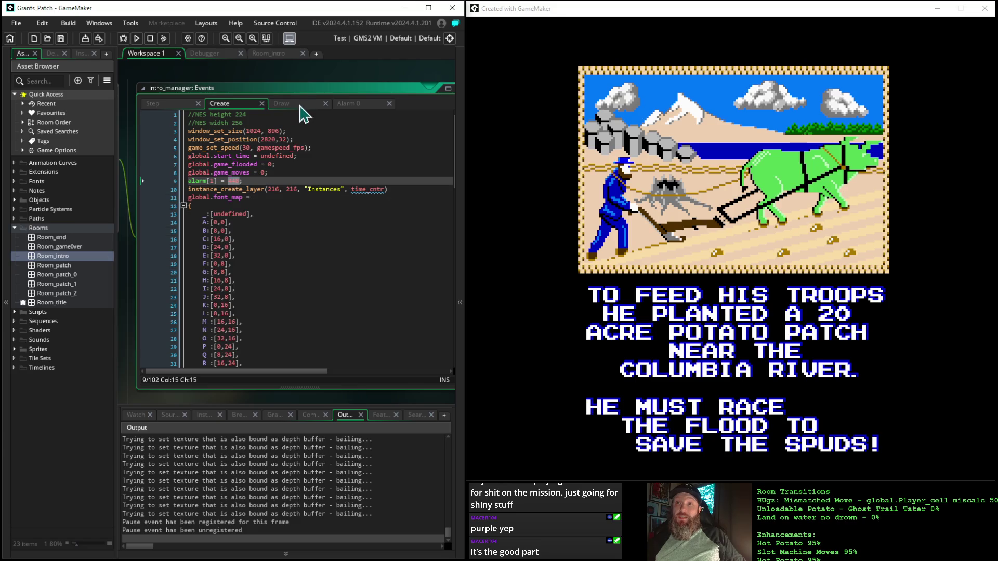
left_click(301, 104)
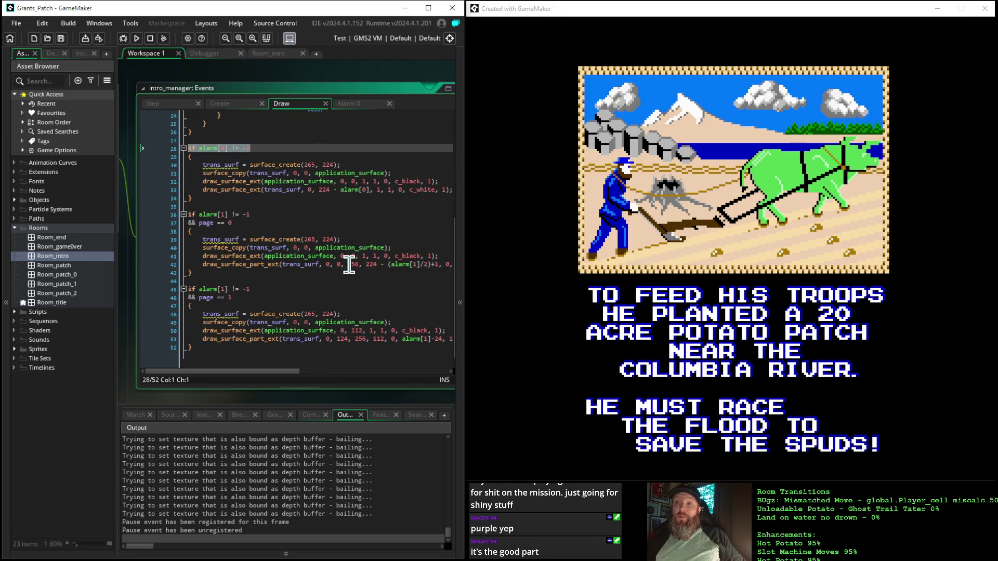
left_click_drag(363, 264, 445, 266)
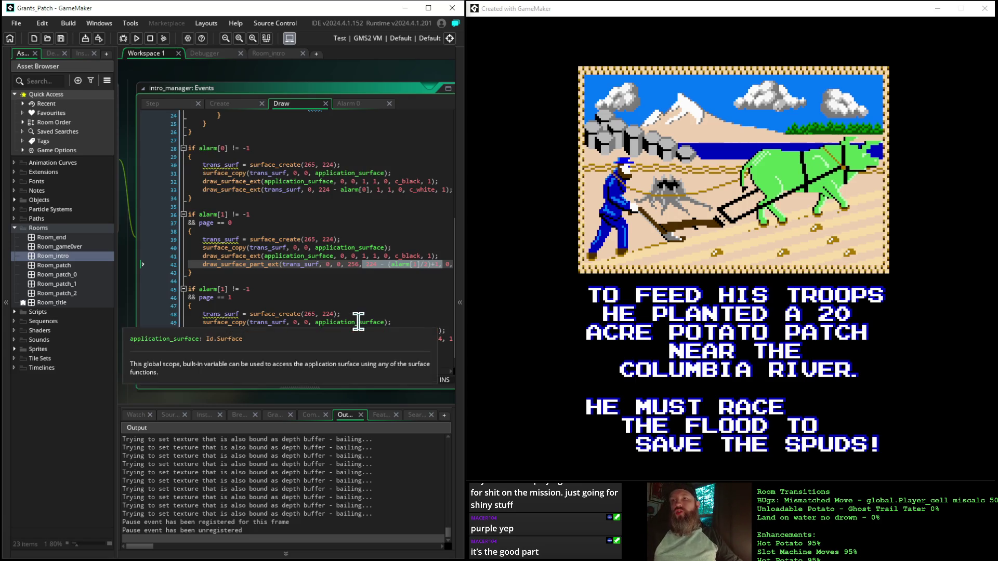
left_click(398, 315)
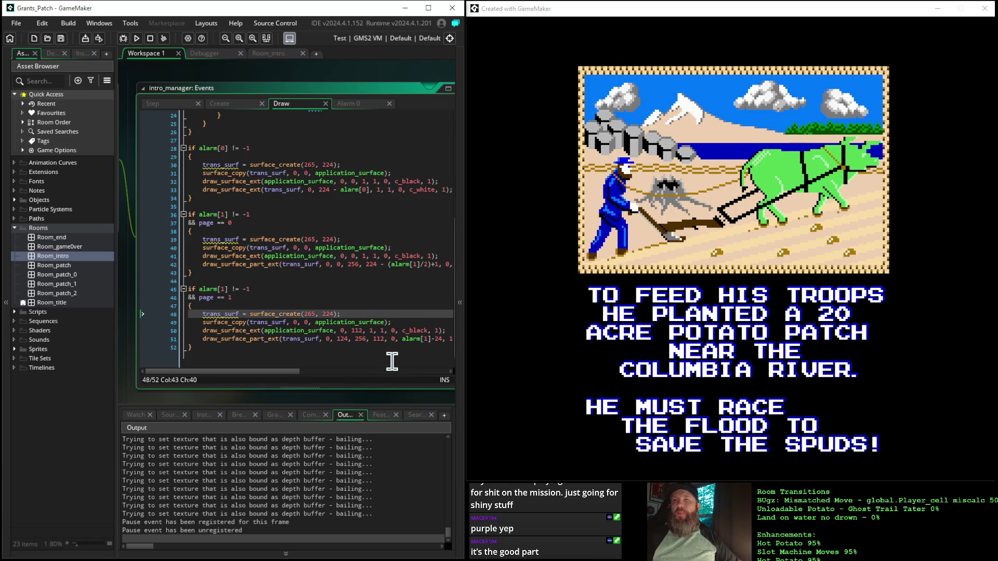
left_click_drag(279, 372, 307, 388)
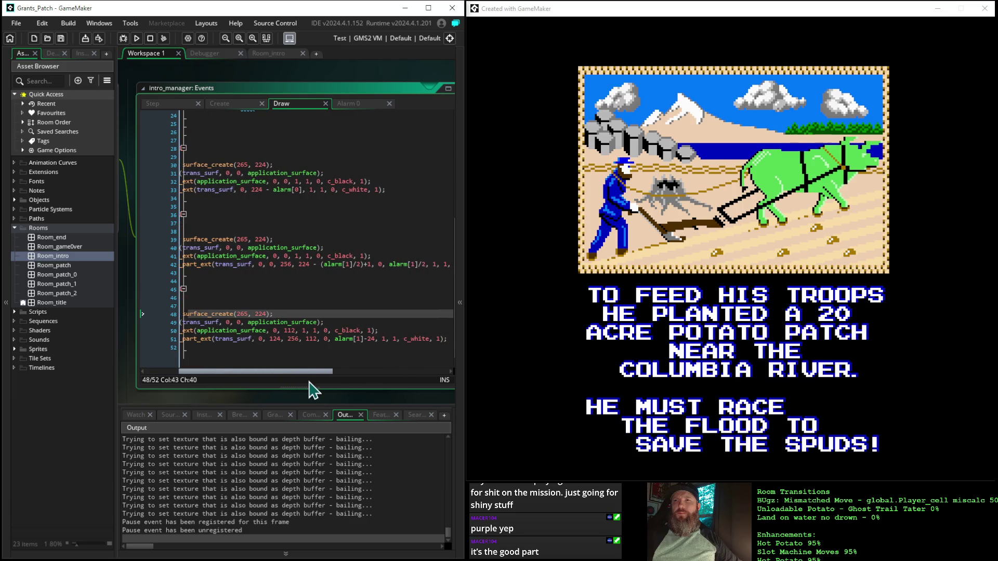
- Delete the -24 so the line 51 wipe's y offset is plain alarm[1]
left_click(344, 339)
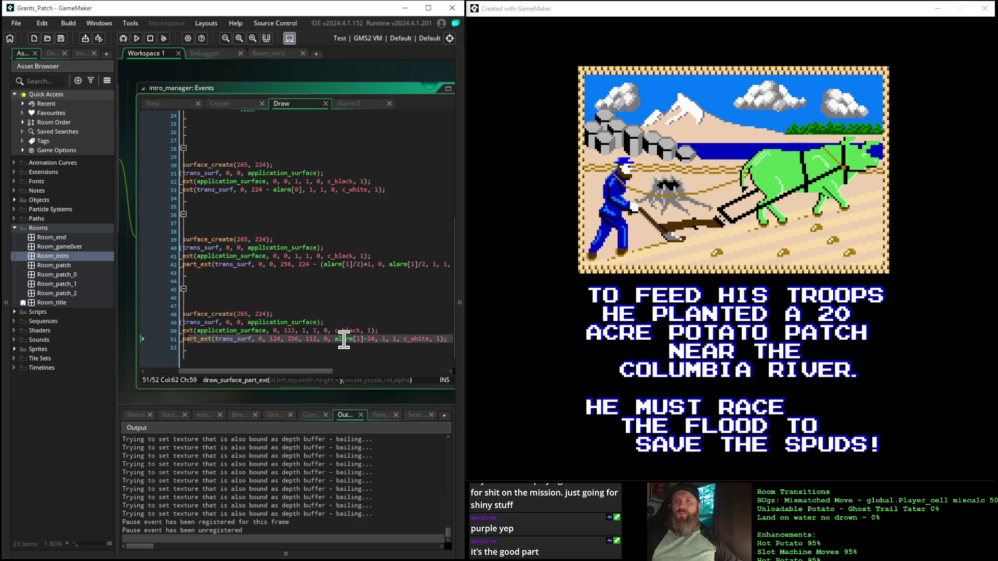
left_click(376, 338)
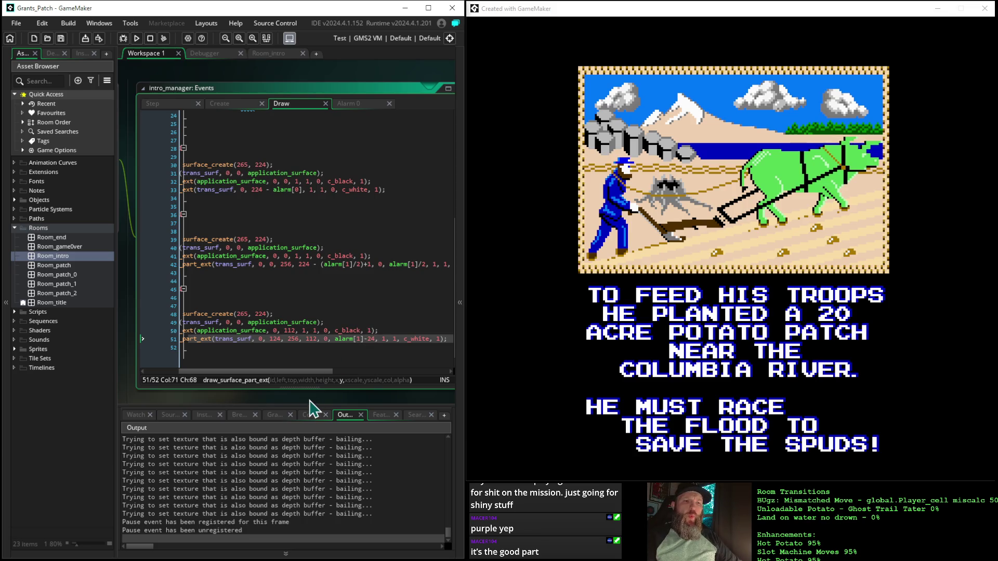
key("BackSpace")
key("BackSpace")
key("BackSpace")
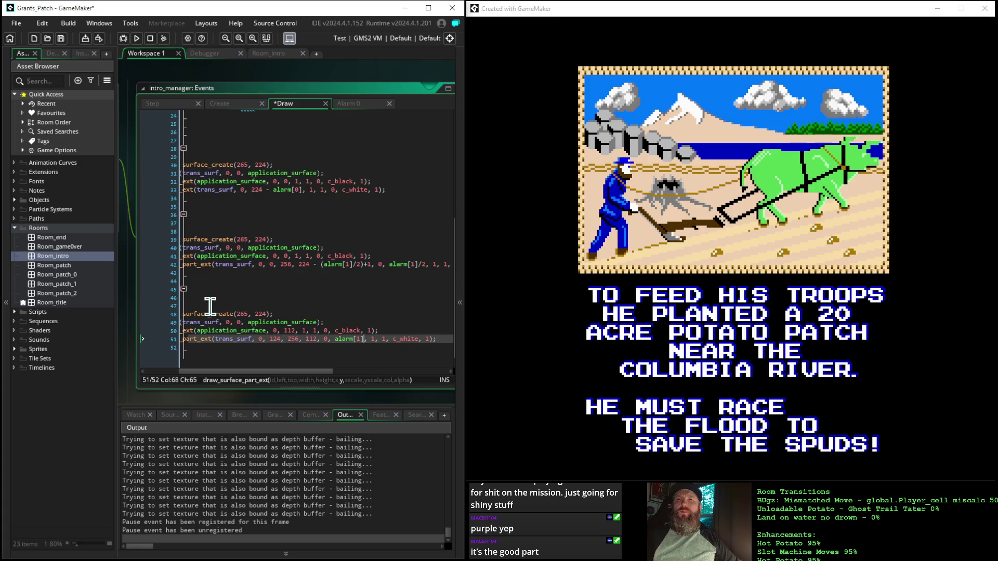
mouse_move(229, 387)
left_mouse_down()
mouse_move(307, 418)
mouse_move(378, 424)
mouse_move(306, 401)
mouse_move(187, 390)
mouse_move(352, 414)
mouse_move(207, 394)
mouse_move(242, 393)
left_mouse_up()
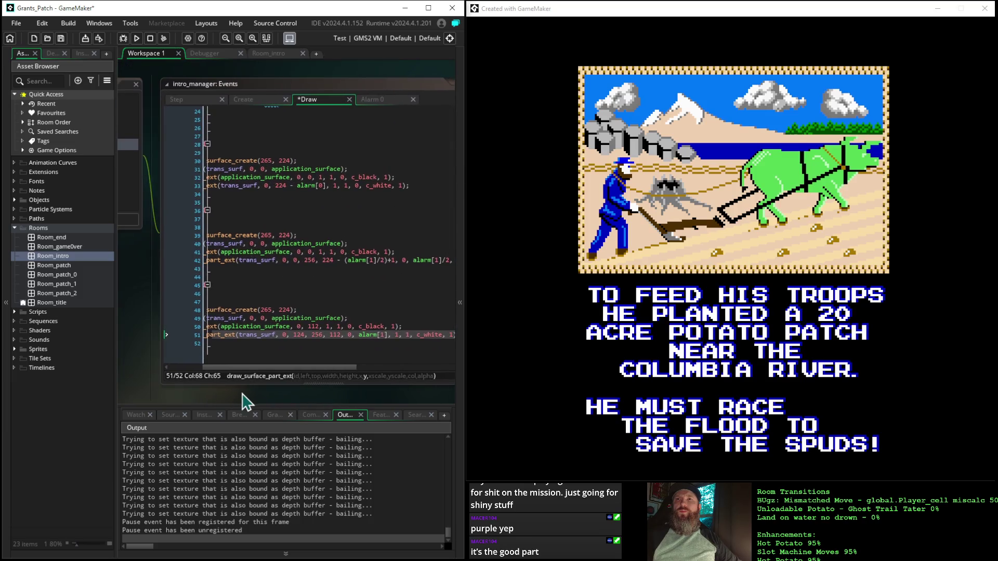
- Change the Step event's alarm[1] value on line 13 from 248 to 224
left_click(184, 101)
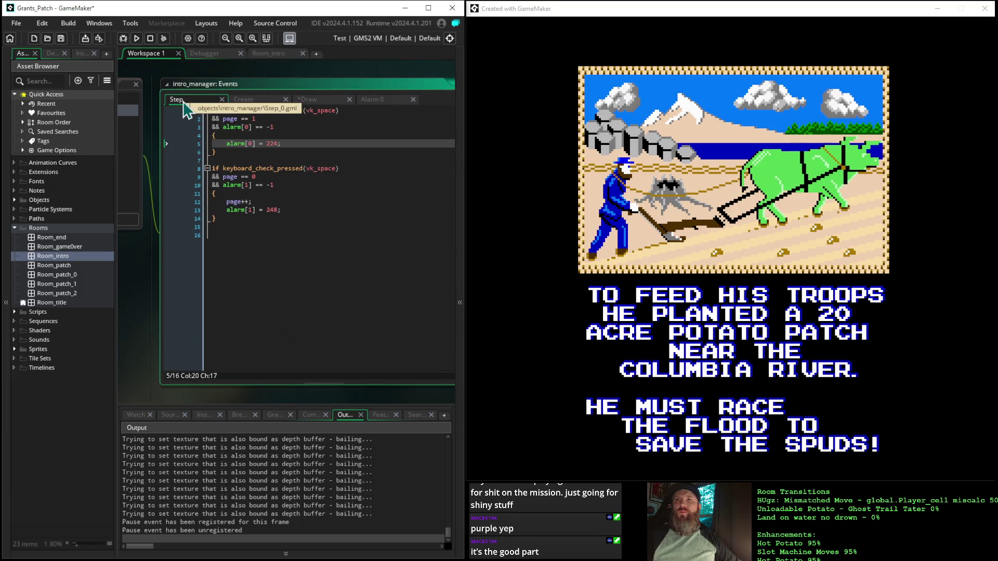
left_click(273, 210)
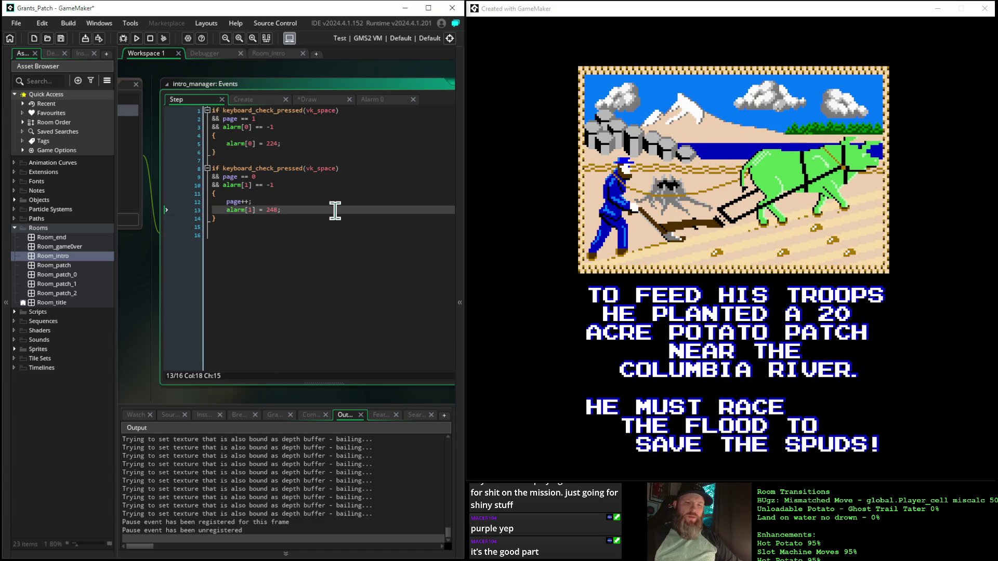
key("BackSpace")
key("Delete")
type("24")
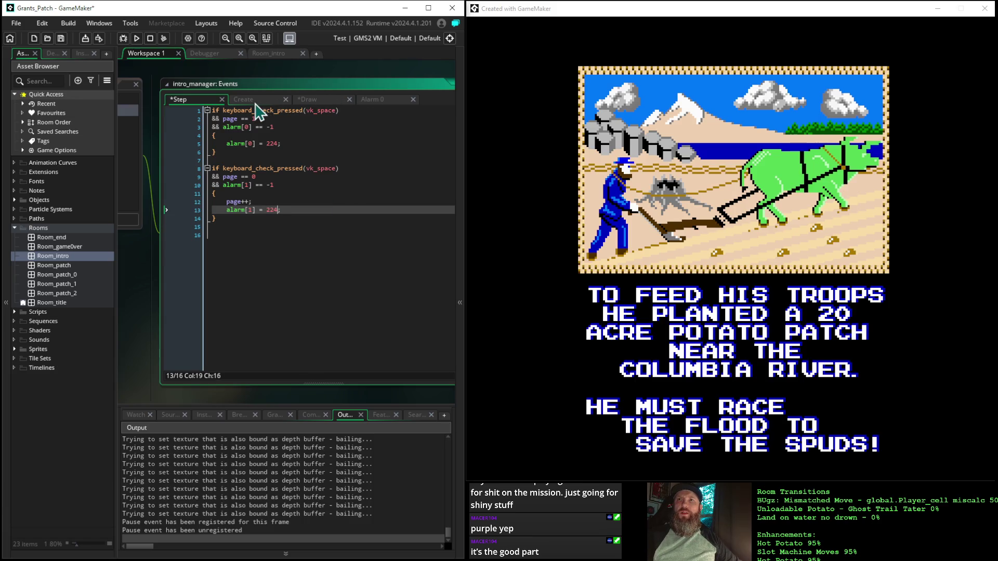
left_click(323, 100)
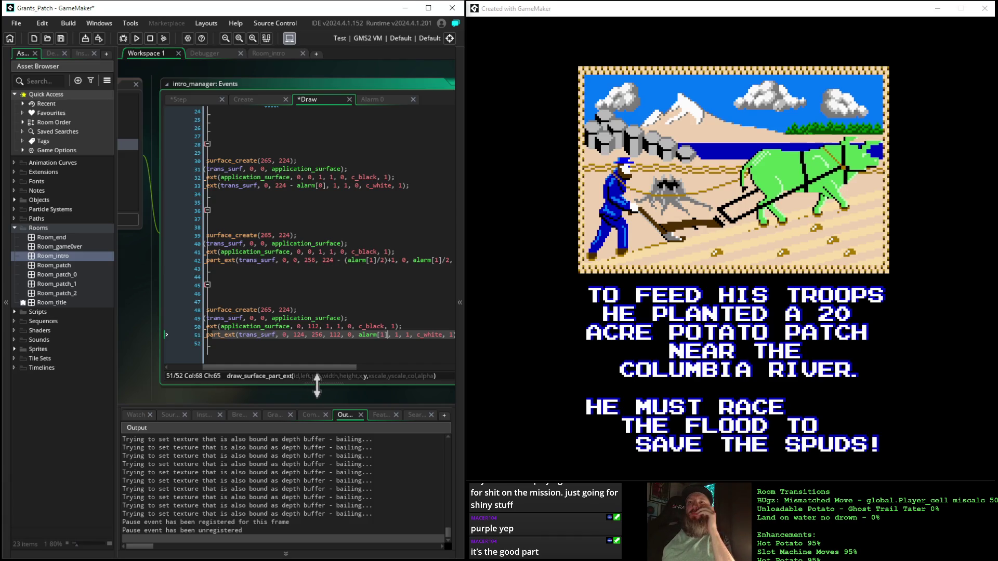
left_click_drag(318, 369, 343, 369)
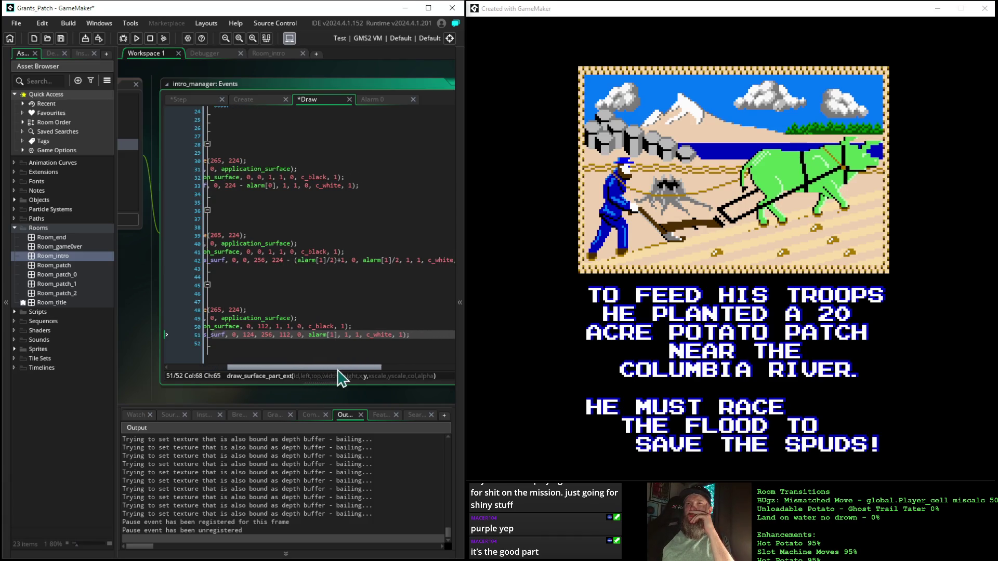
left_click(378, 253)
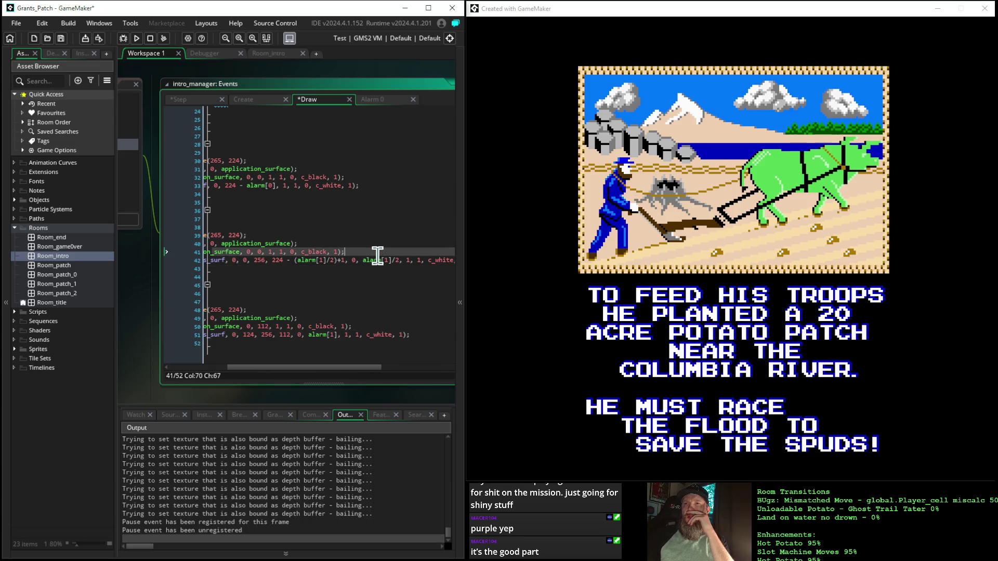
left_click(369, 261)
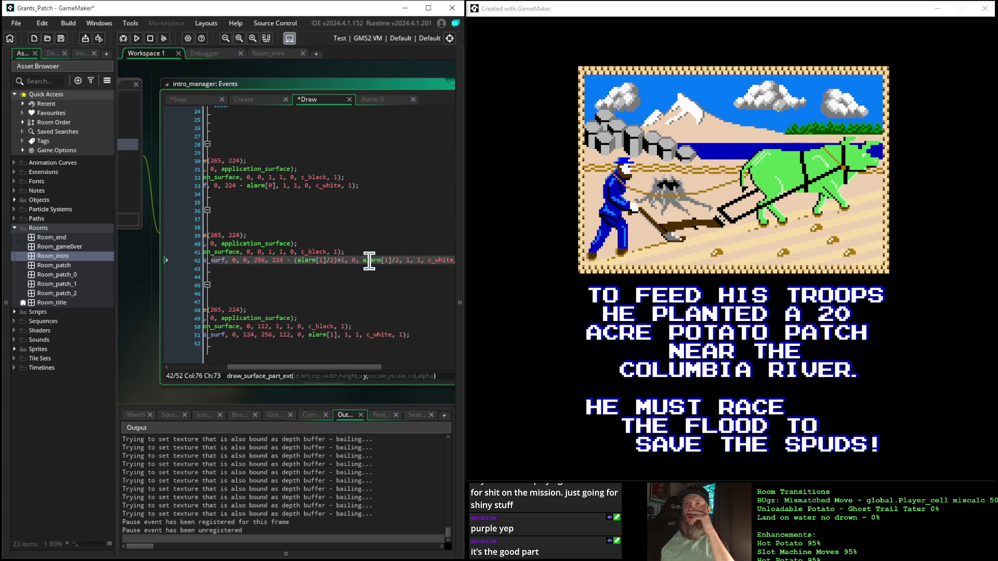
left_click(317, 335)
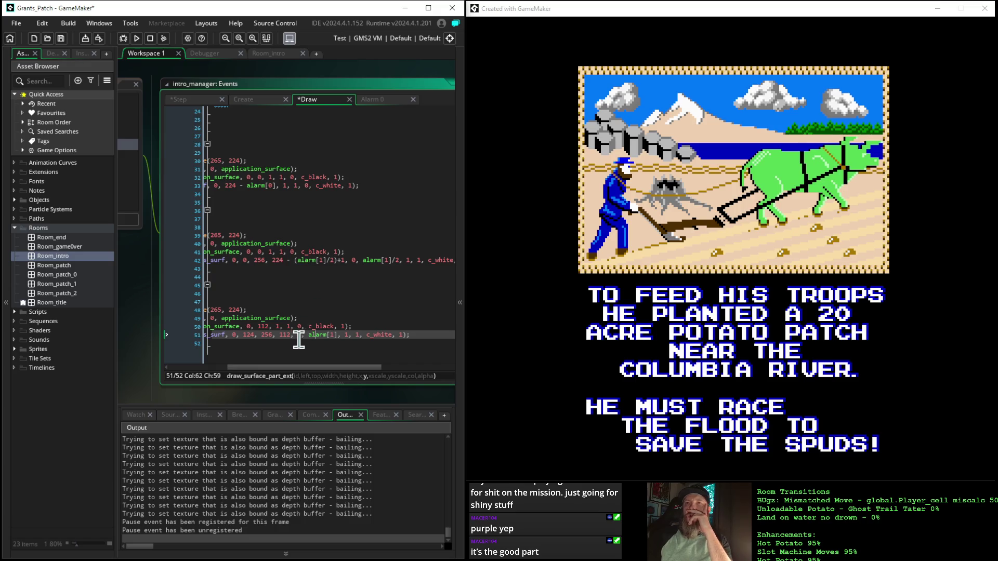
mouse_move(293, 368)
left_mouse_down()
mouse_move(224, 367)
mouse_move(291, 359)
mouse_move(296, 368)
left_mouse_up()
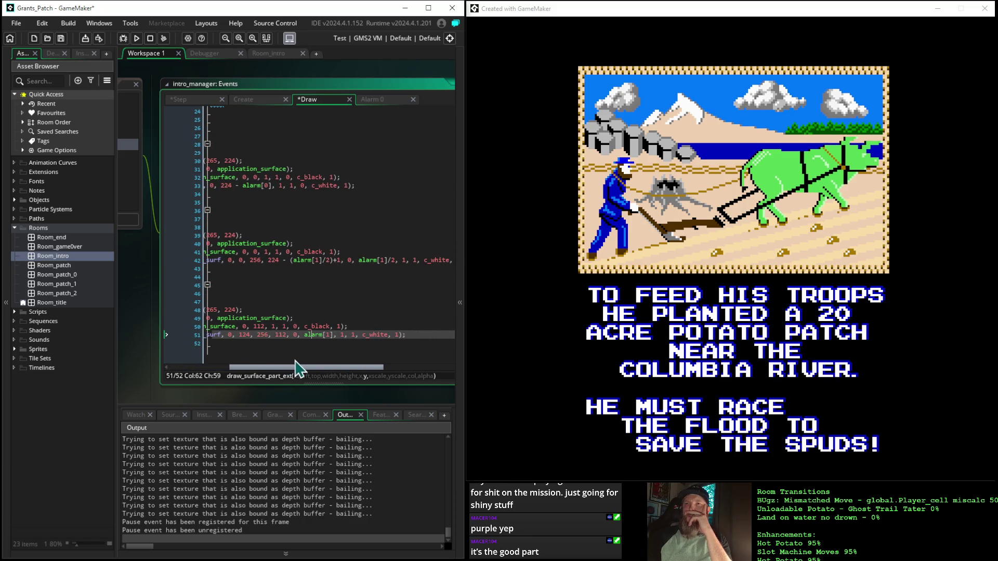
left_click(247, 334)
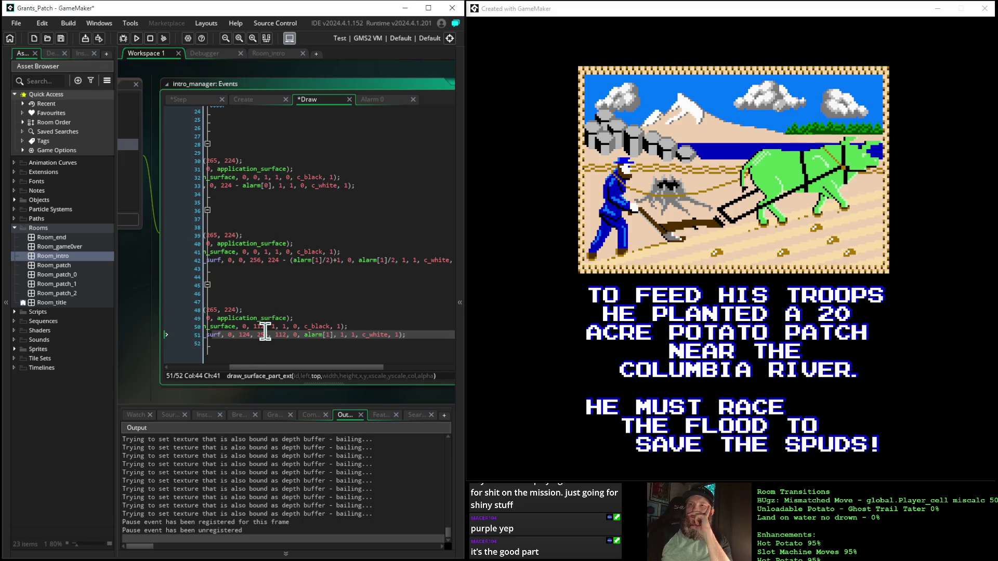
key("Right")
key("Right")
key("Right")
left_click(285, 336)
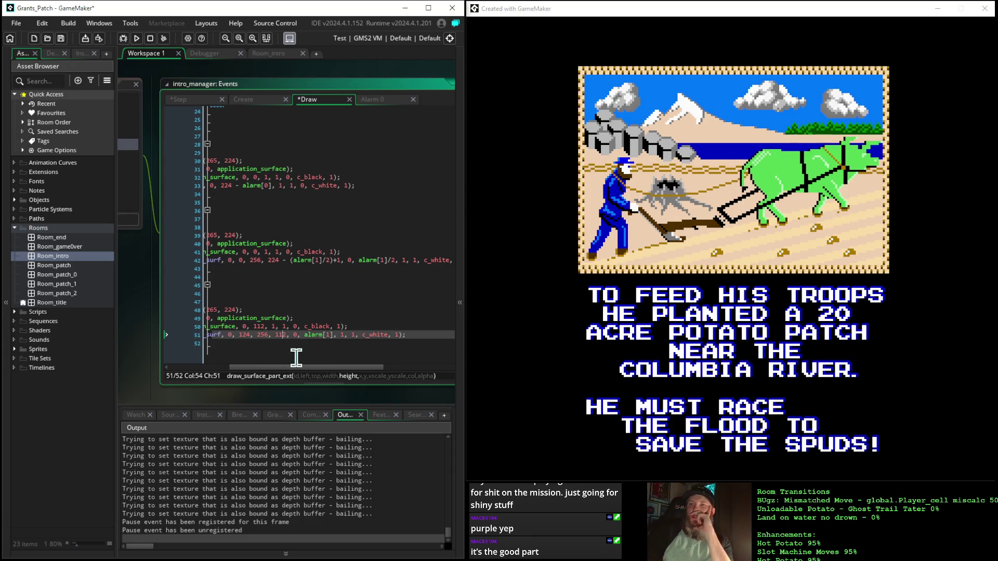
left_click(296, 335)
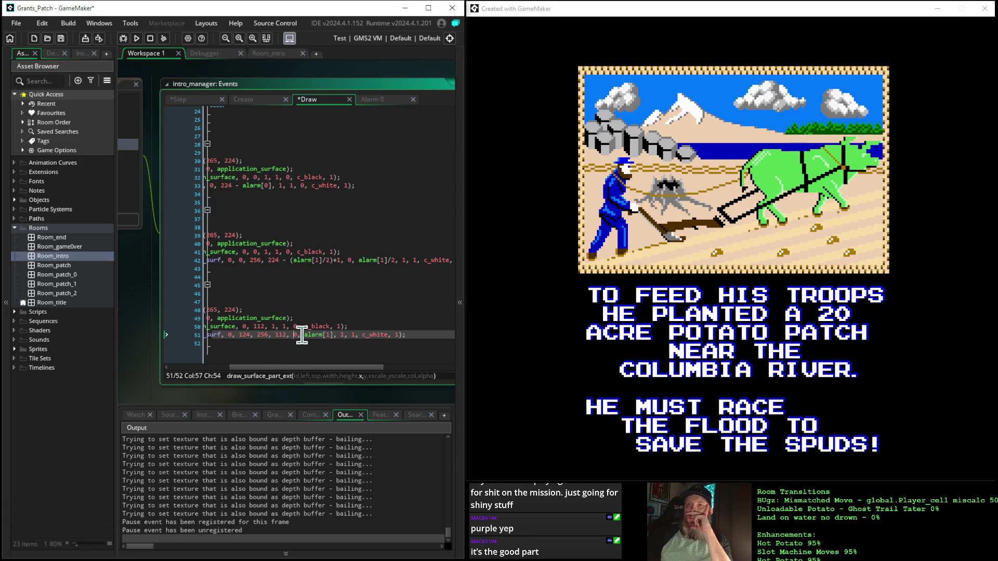
left_click(304, 335)
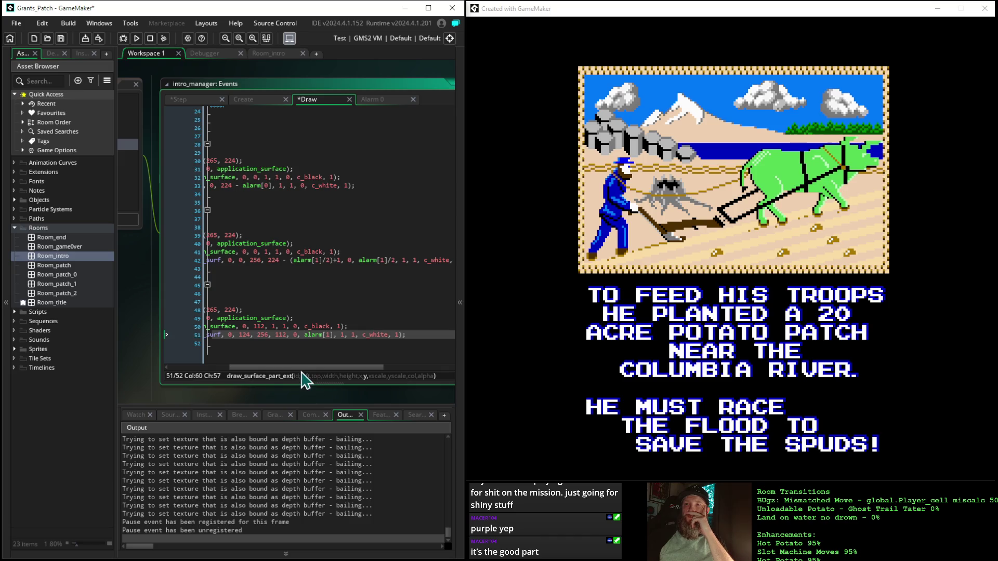
scroll(290, 370, "left", 2)
left_click_drag(289, 371, 275, 368)
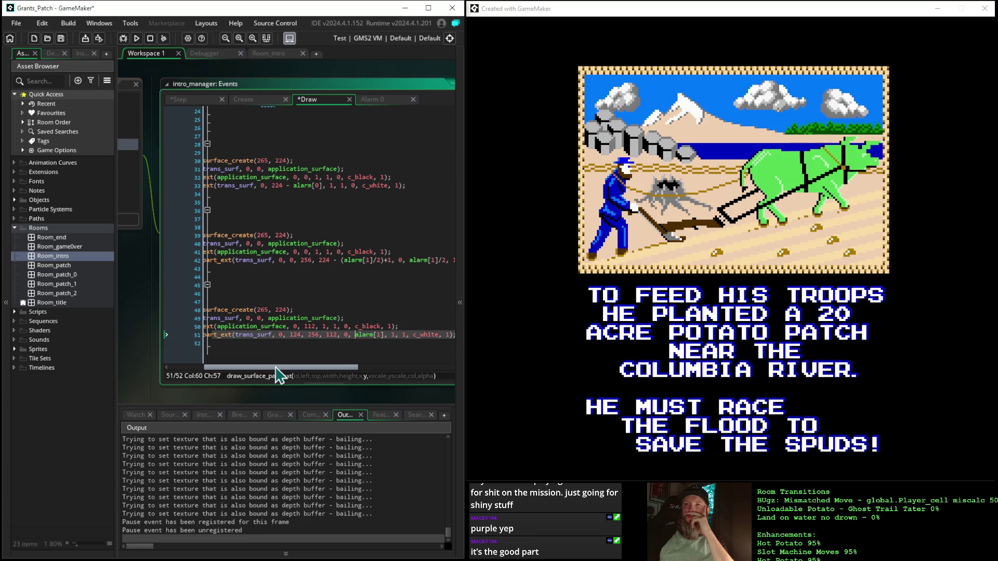
left_click_drag(276, 367, 213, 357)
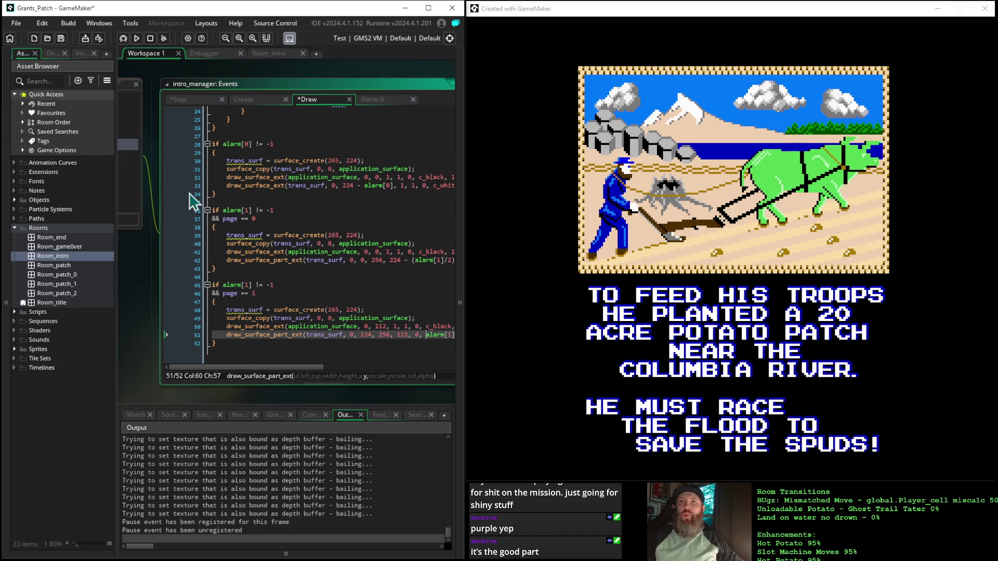
- Set the Step event's alarm[1] start value to 1 instead of 224
left_click(199, 98)
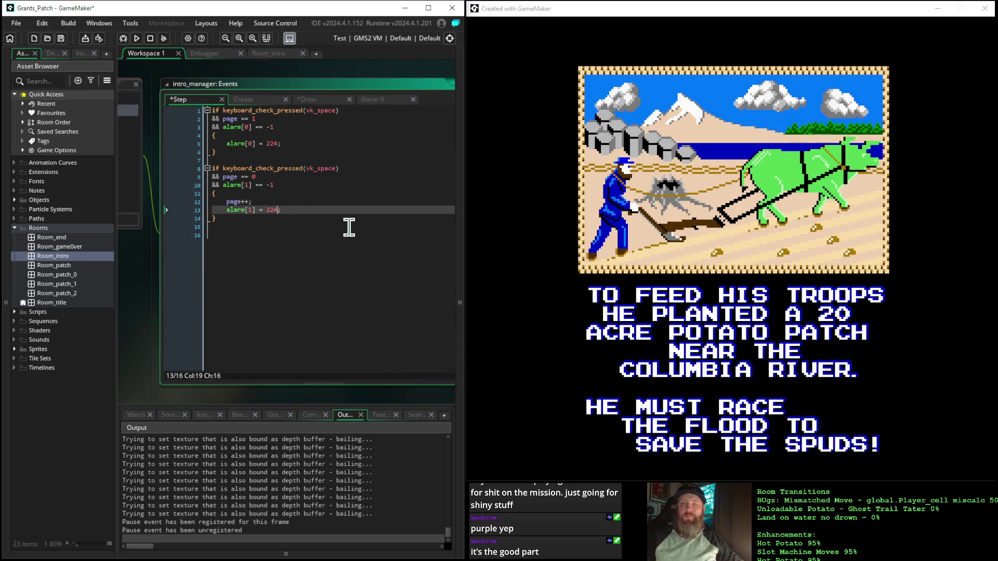
key("BackSpace")
key("BackSpace")
key("BackSpace")
type("11")
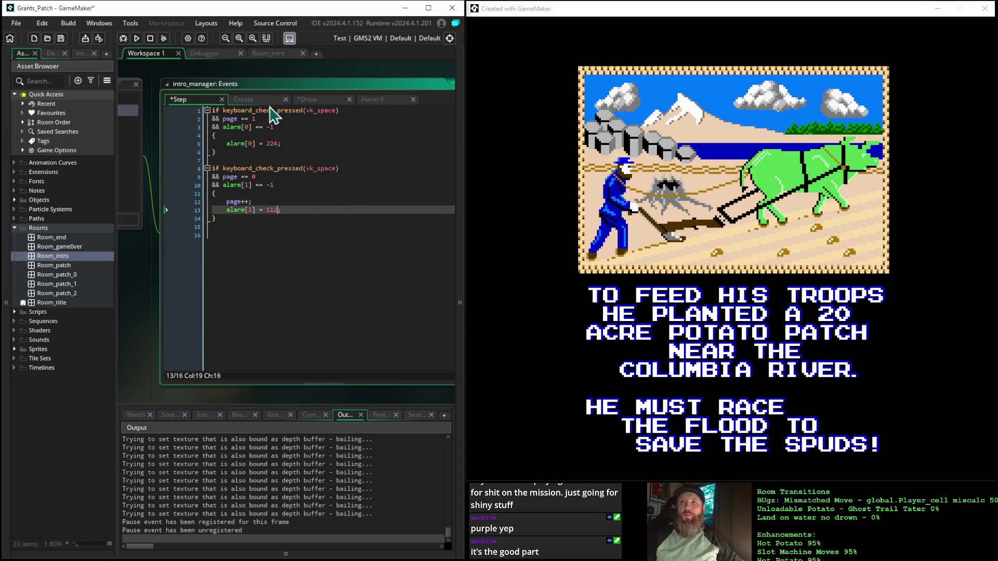
- Append *2 after alarm[1] in the page 1 wipe's draw call on Draw line 51
left_click(268, 101)
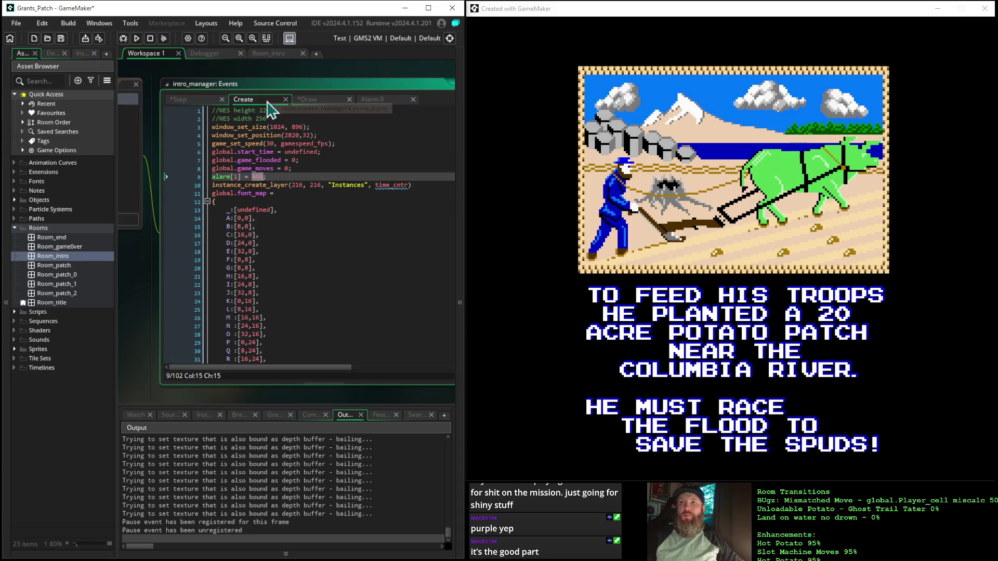
left_click(312, 100)
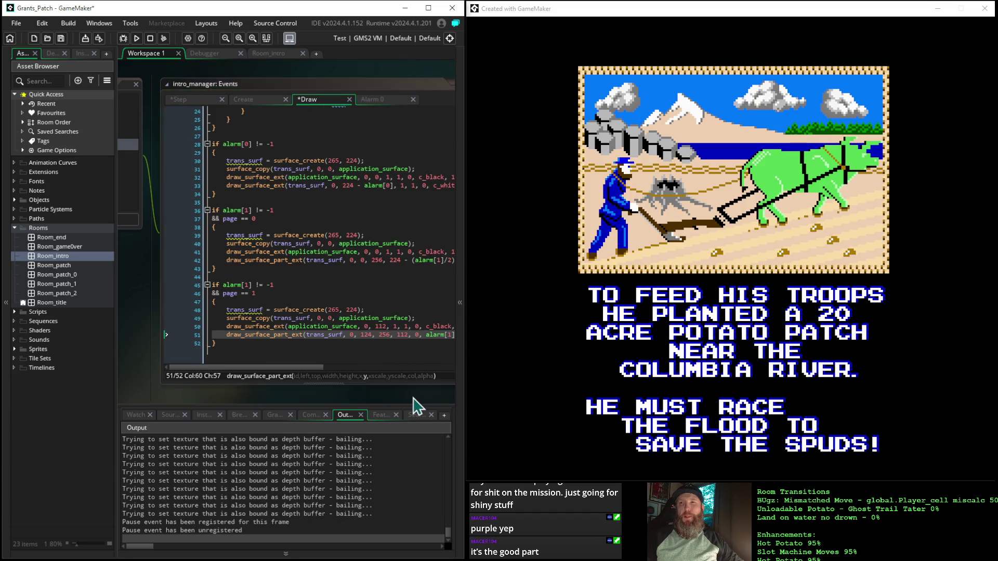
left_click_drag(416, 405, 303, 392)
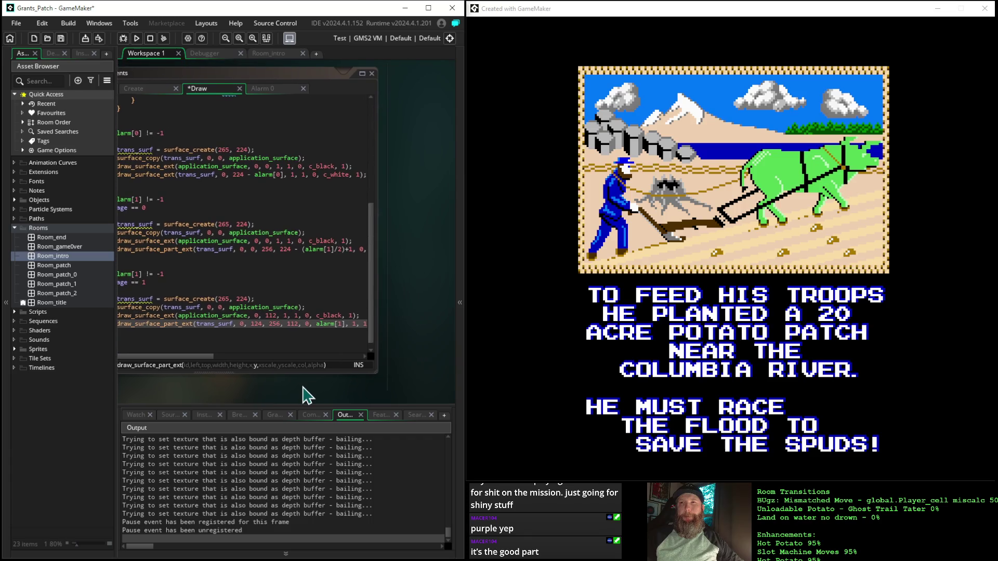
left_click(342, 325)
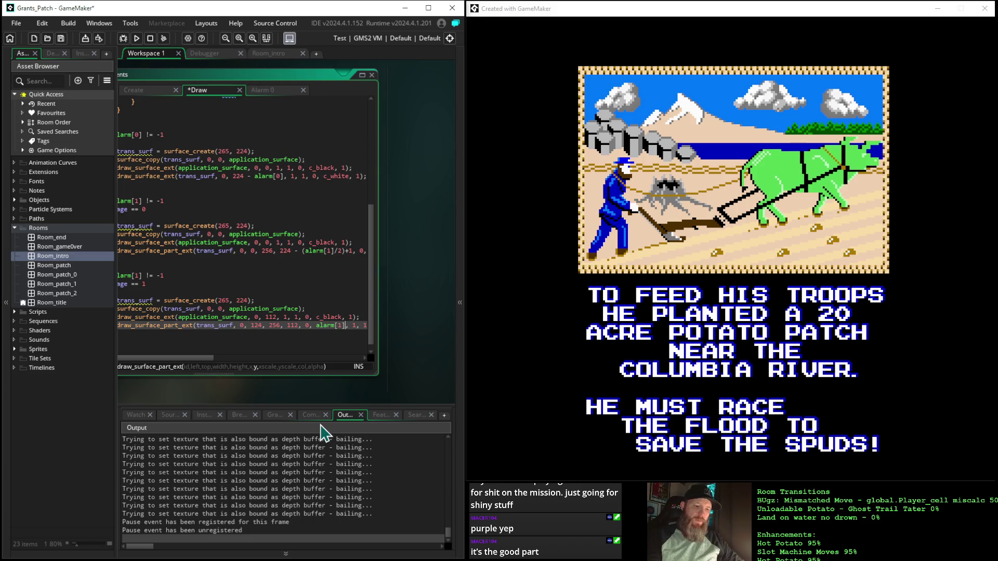
type("*")
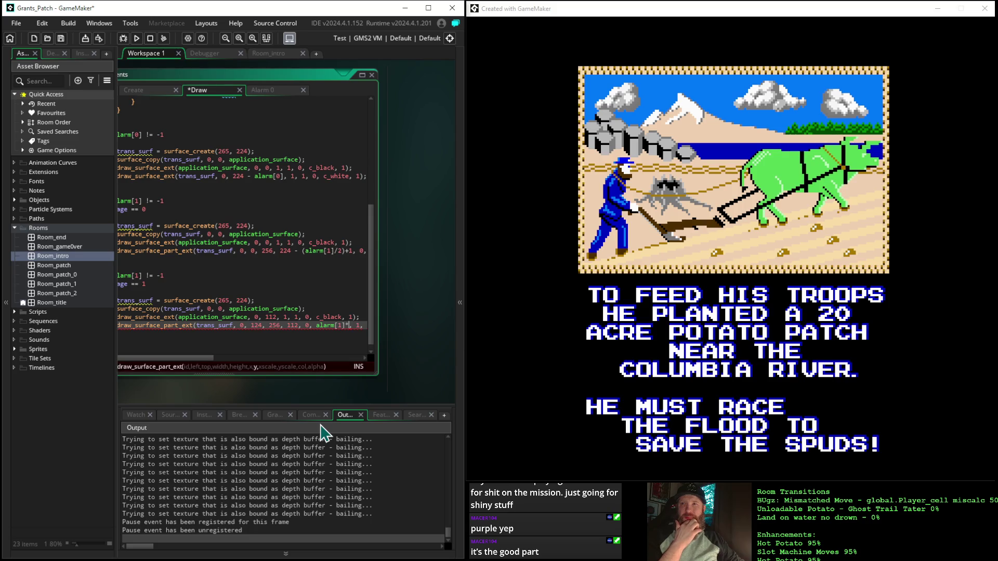
type("2")
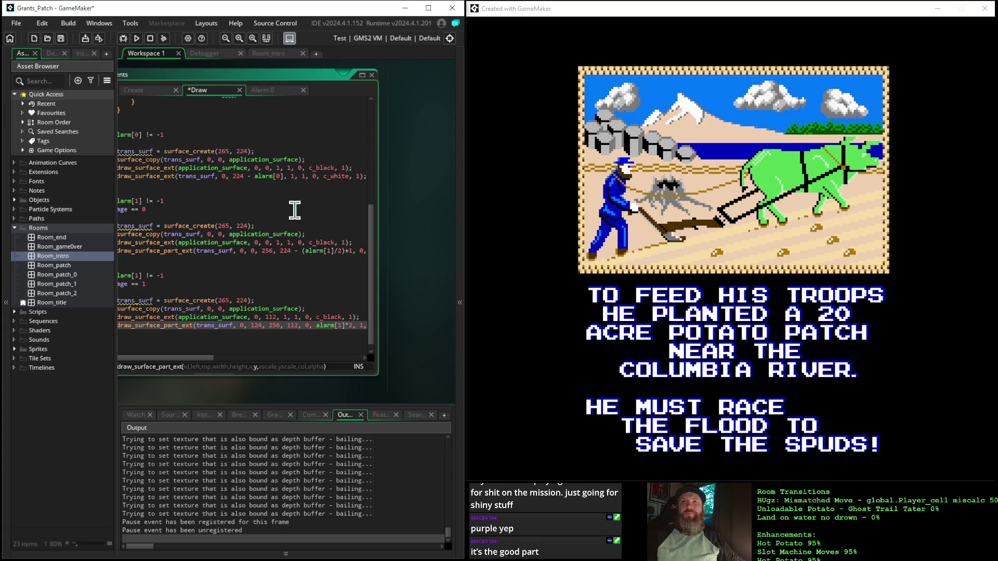
- Save and rebuild the project with Run, then return from the game to the code
left_click(136, 38)
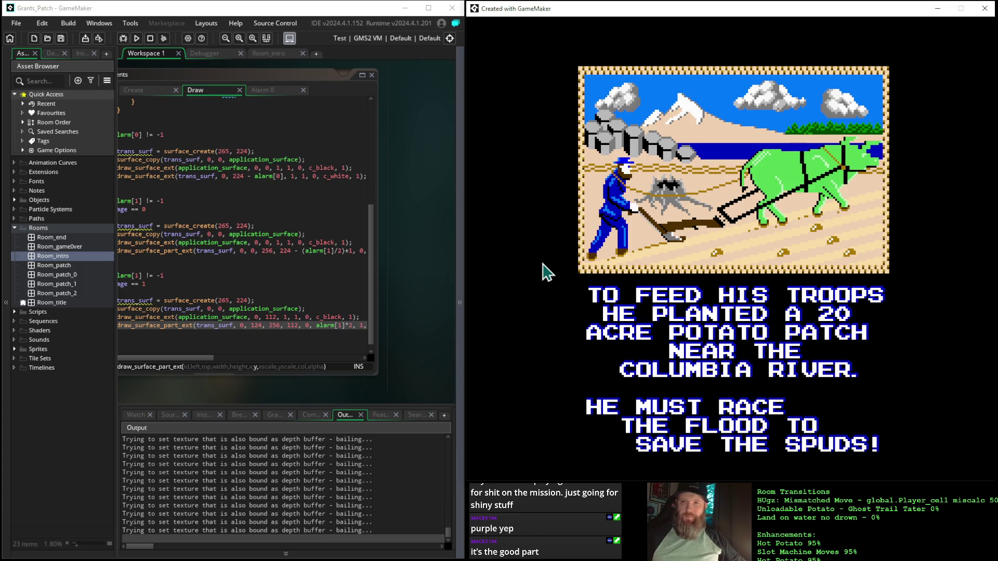
left_click(193, 395)
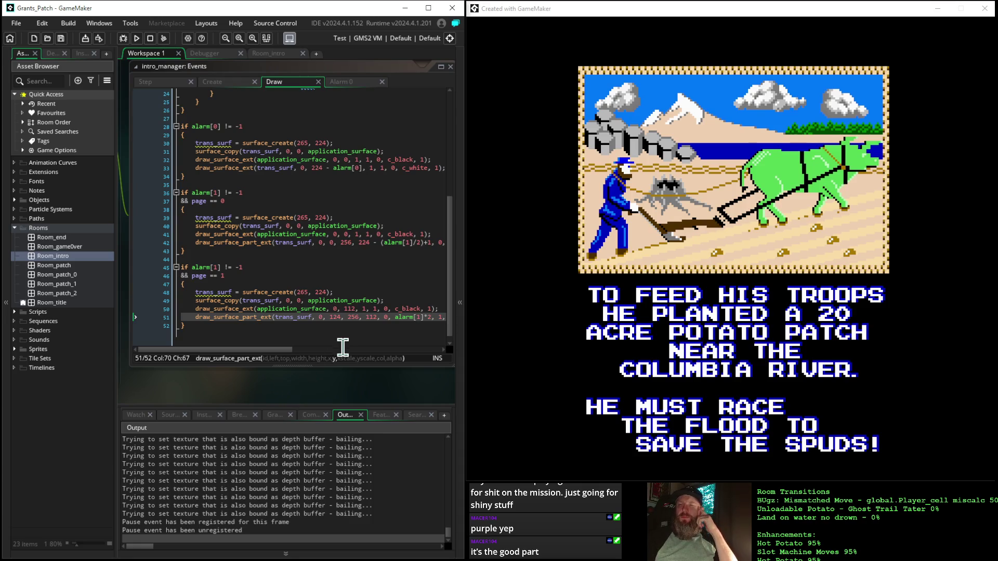
- Change the page 1 wipe's y argument to alarm[1]+124, then rerun the game to watch it
mouse_move(367, 384)
left_mouse_down()
mouse_move(340, 382)
mouse_move(362, 385)
left_mouse_up()
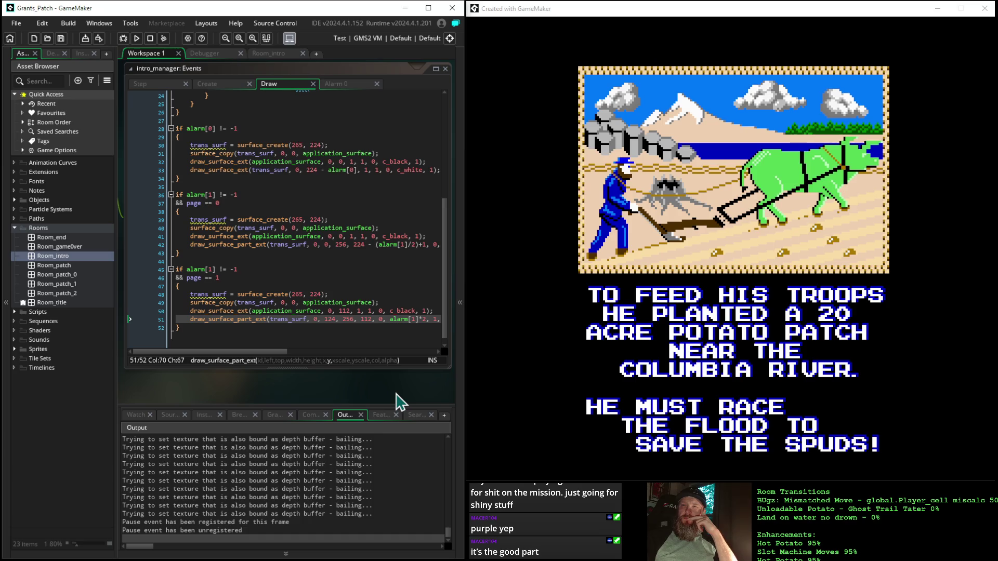
left_click(426, 319)
type("+")
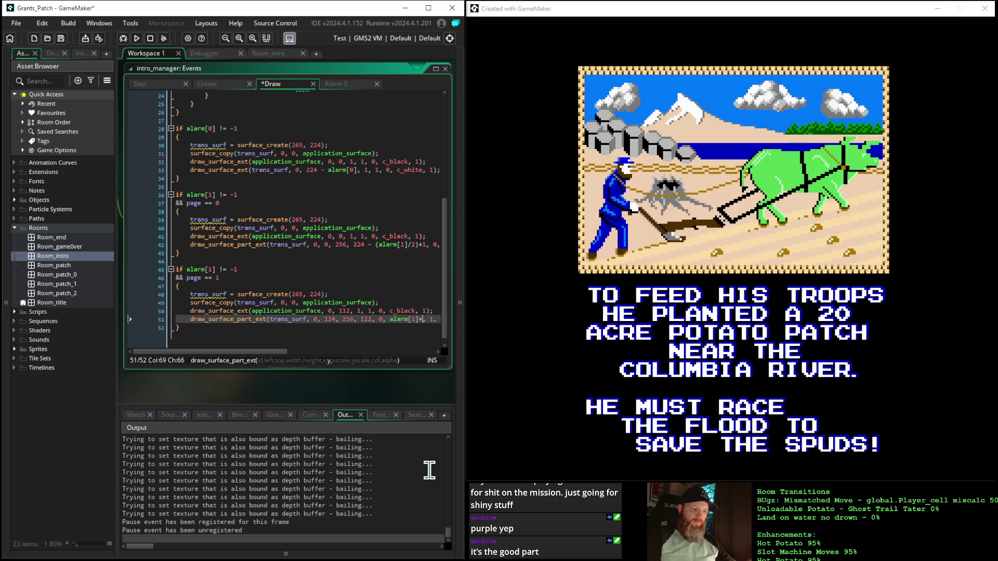
type("12")
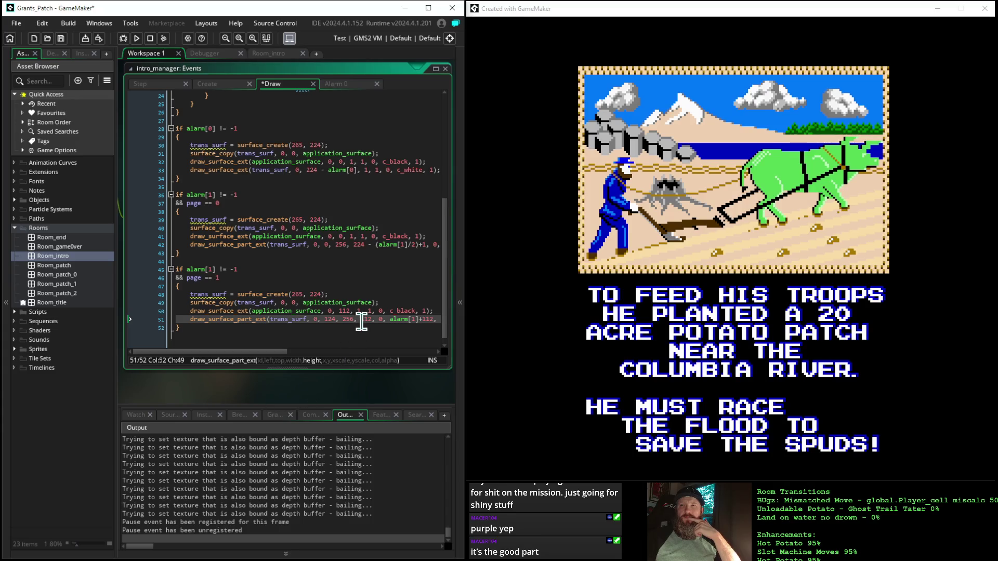
left_click(434, 320)
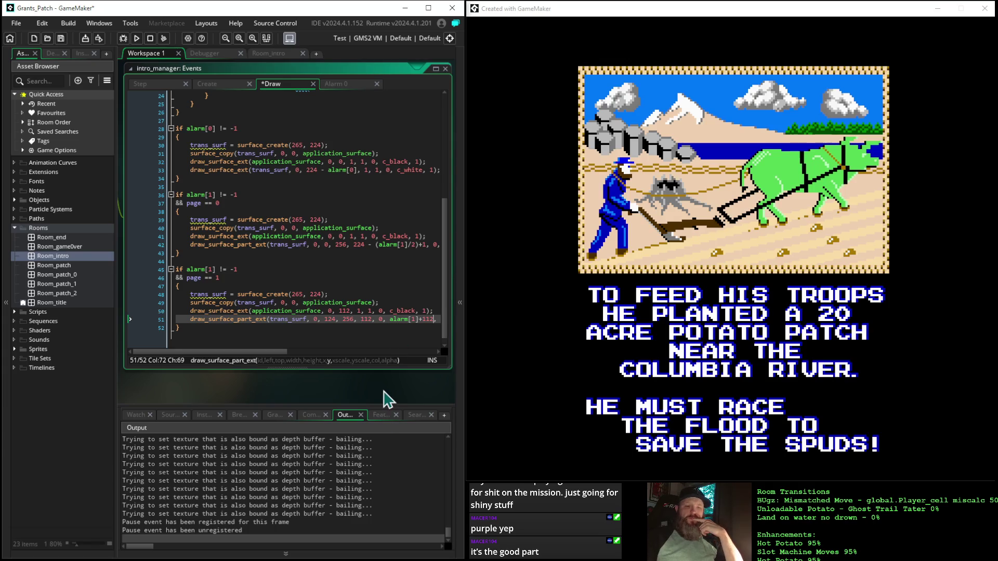
type("124,")
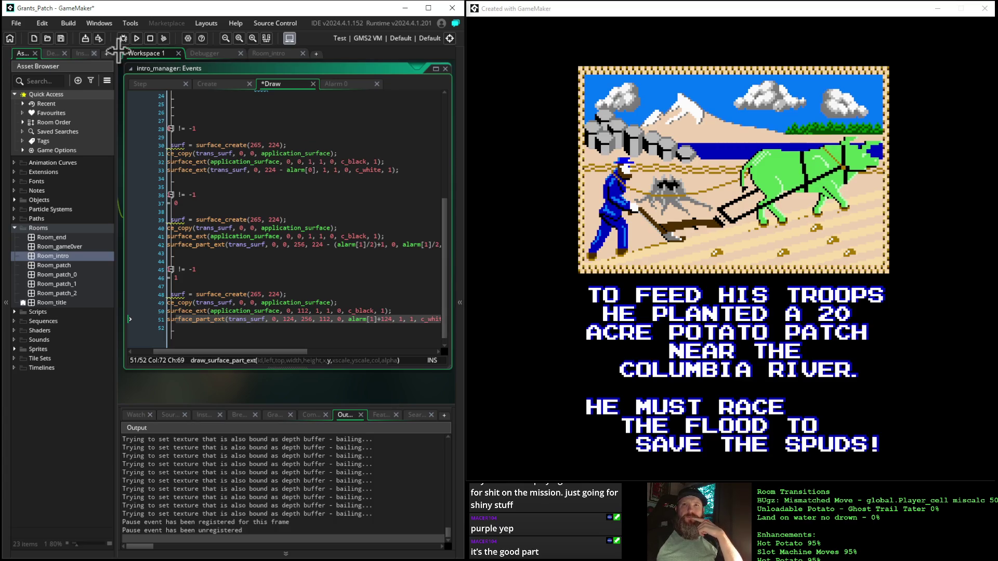
left_click(136, 37)
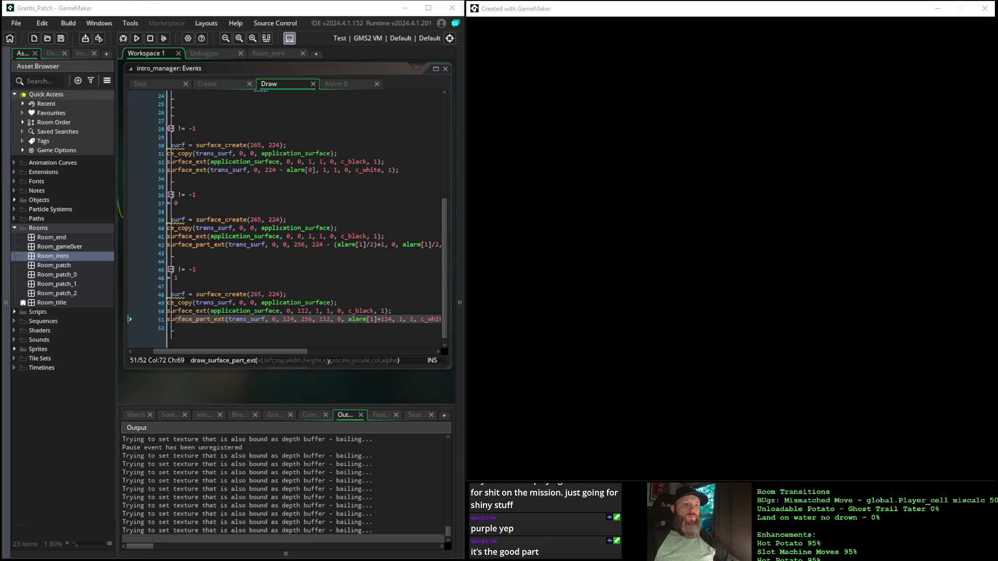
left_click(523, 13)
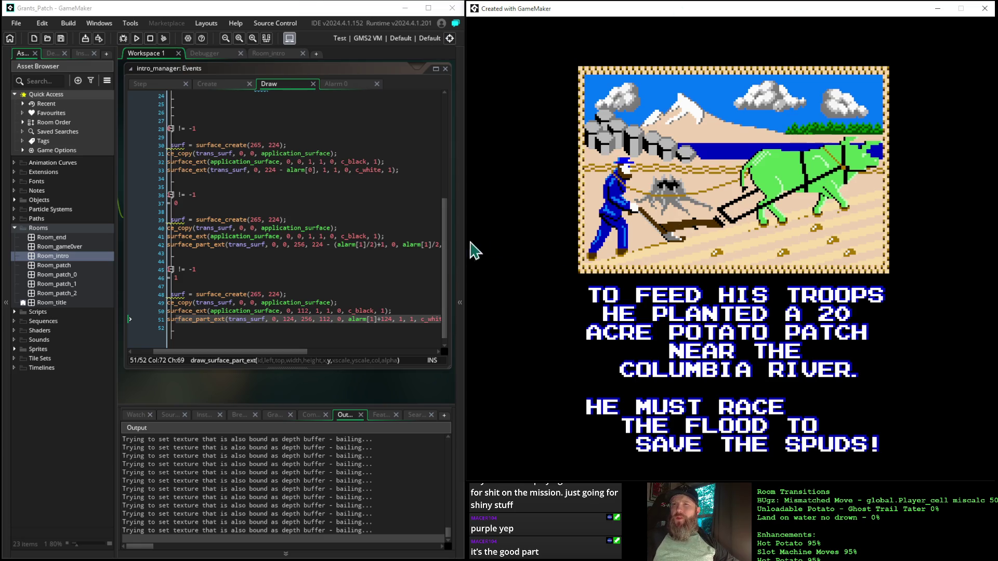
- Delete the trailing 2 from 112 on Draw line 50, then check the second intro page in the game
left_click(306, 310)
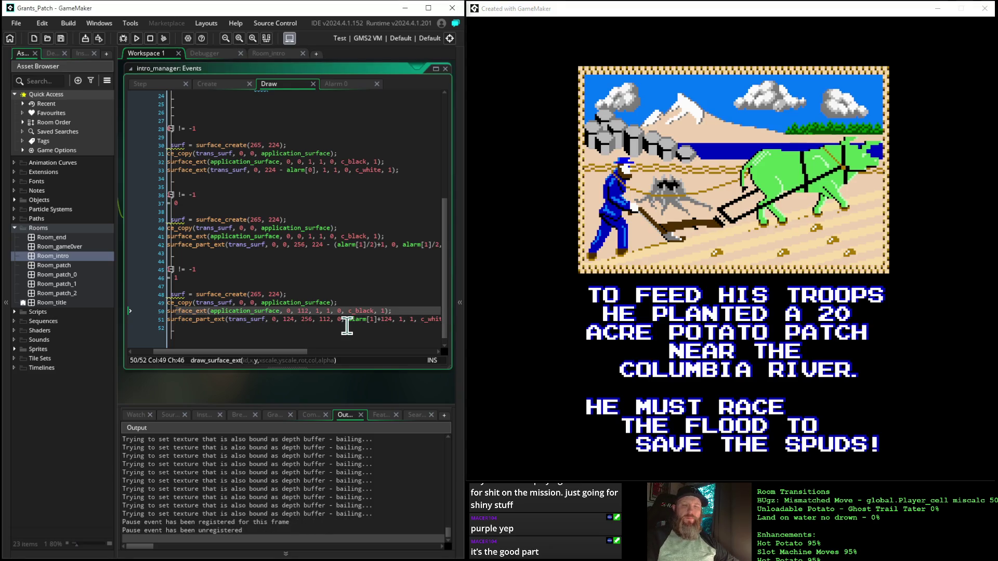
key("BackSpace")
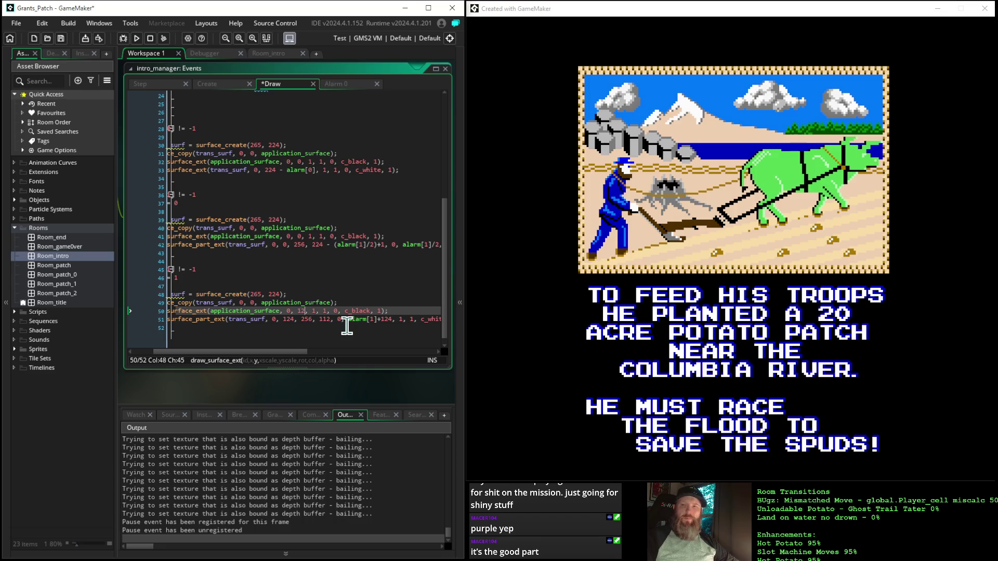
type("4")
left_click(566, 11)
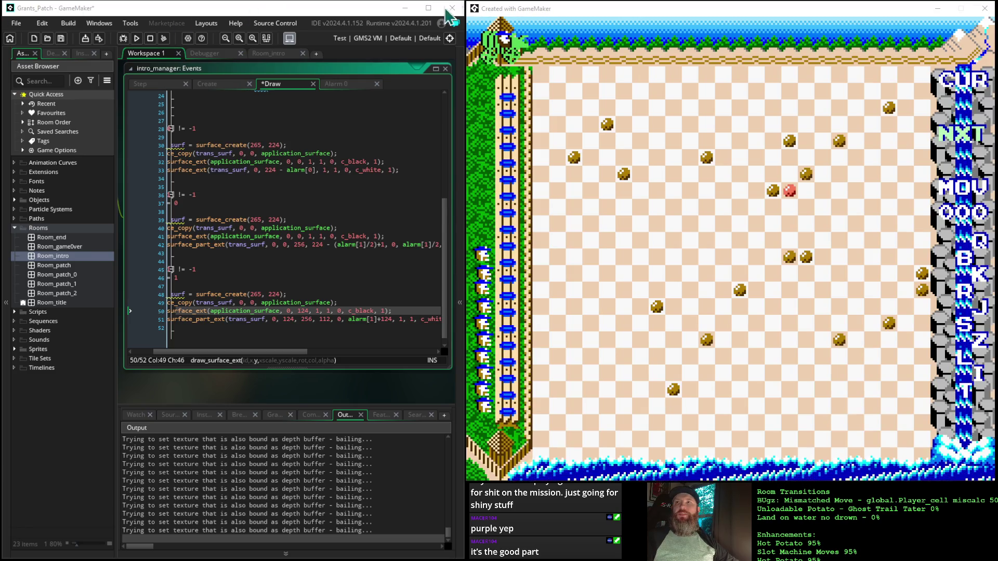
left_click(137, 41)
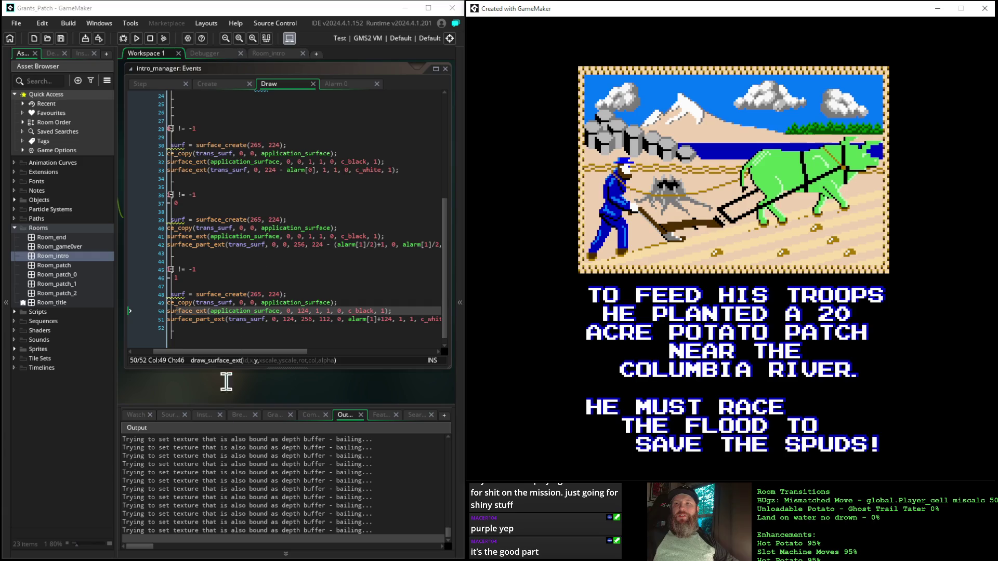
mouse_move(203, 398)
left_mouse_down()
mouse_move(258, 401)
mouse_move(232, 412)
mouse_move(228, 376)
mouse_move(202, 375)
mouse_move(247, 381)
left_mouse_up()
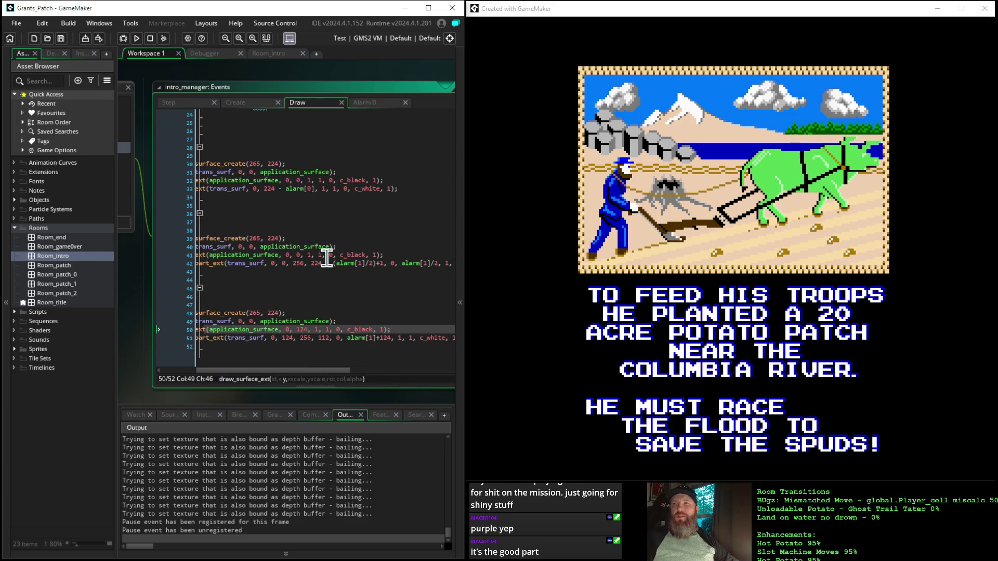
- On Draw line 42, replace (alarm[1]/2)+1 with alarm[1]+1 and the alarm[1]/2 height with alarm[1]
left_click(375, 262)
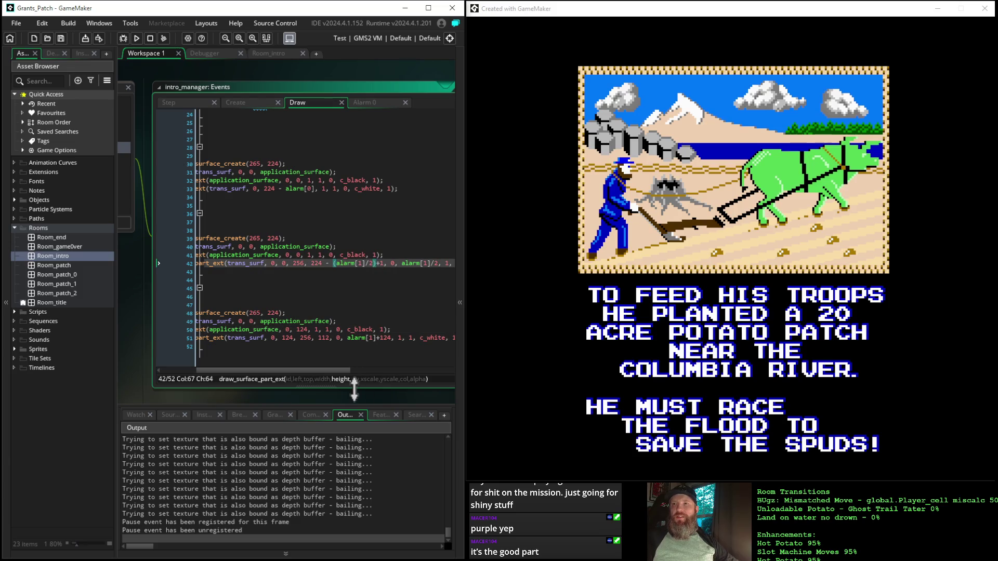
key("BackSpace")
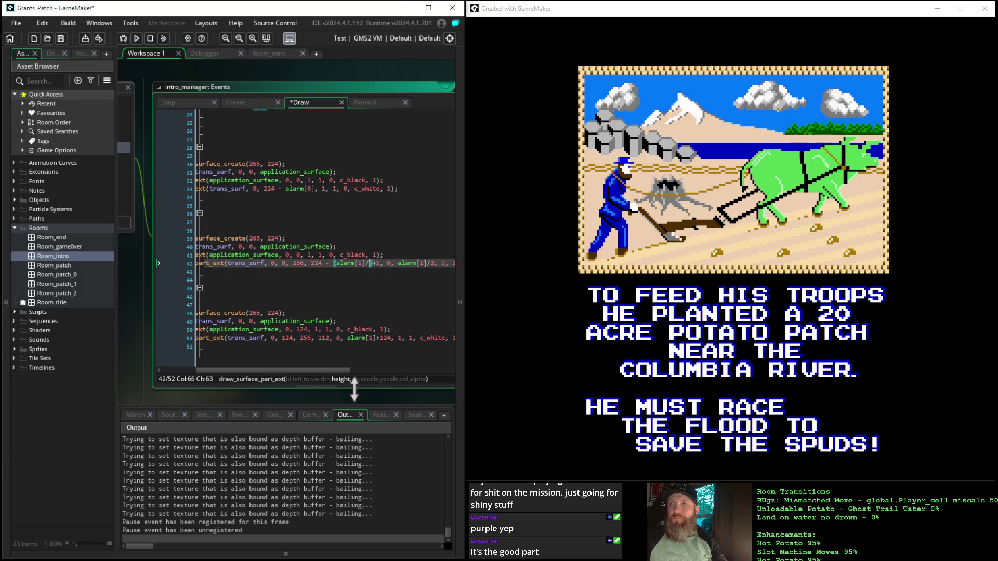
key("Delete")
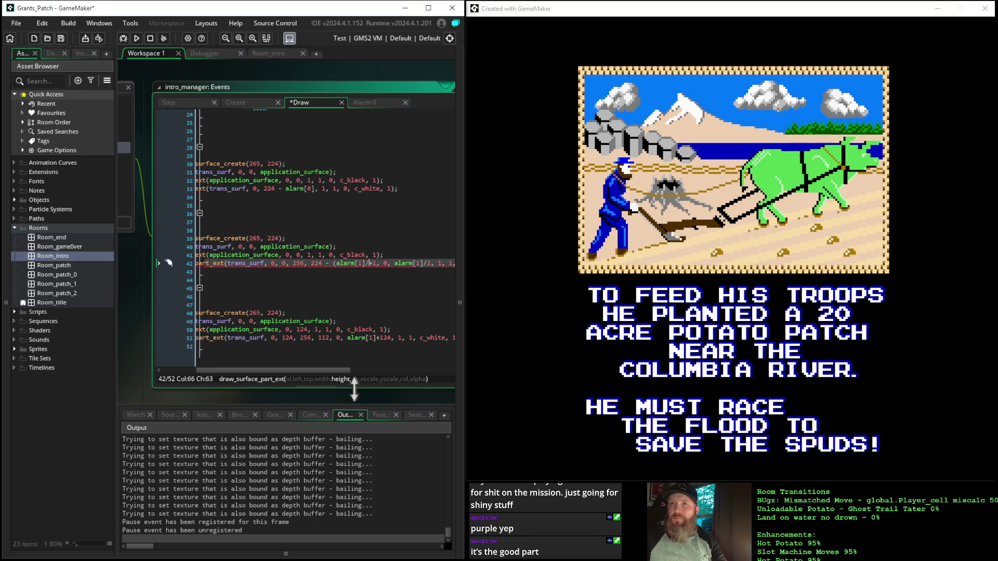
key("BackSpace")
left_click(337, 263)
key("BackSpace")
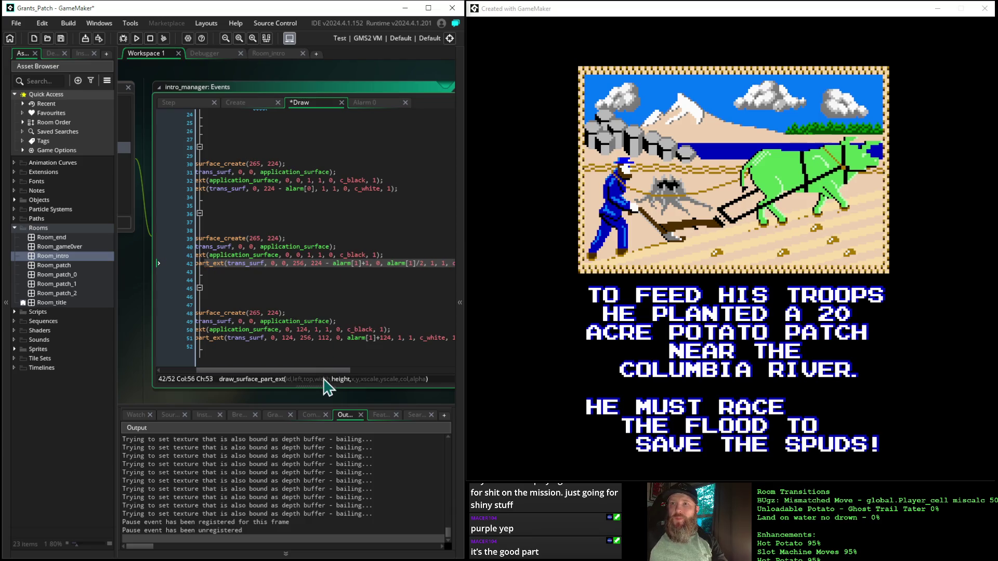
left_click_drag(323, 371, 349, 372)
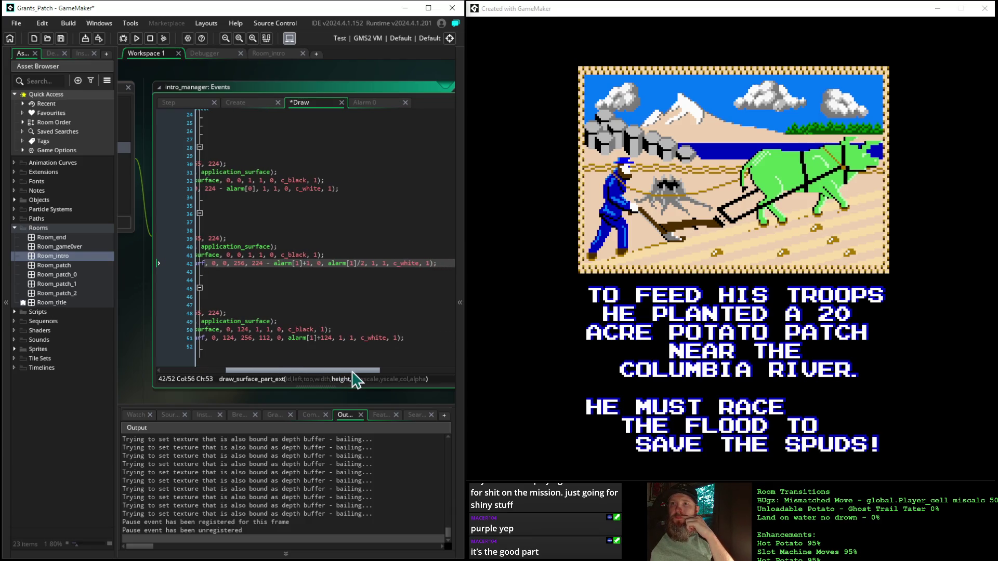
left_click(314, 263)
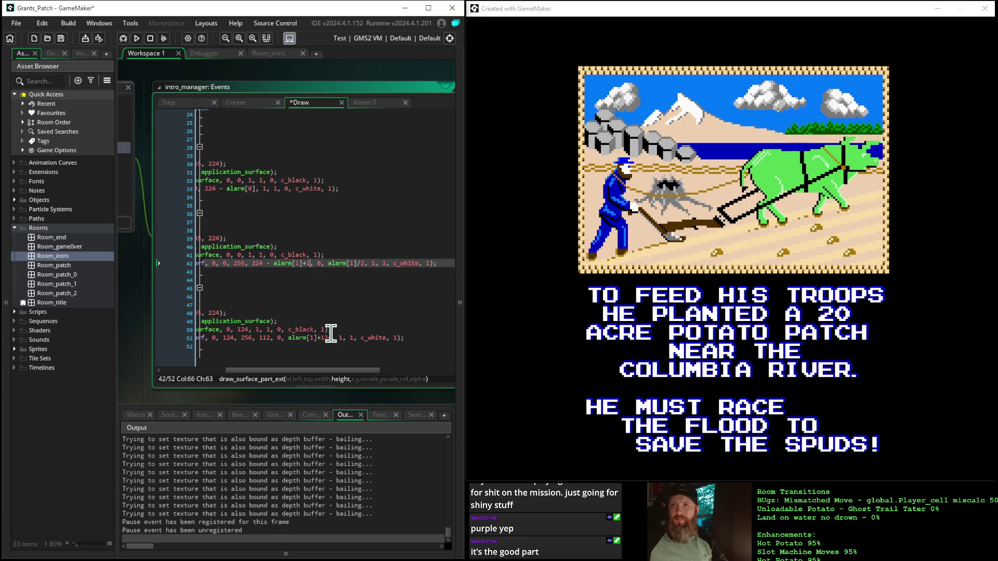
left_click(366, 263)
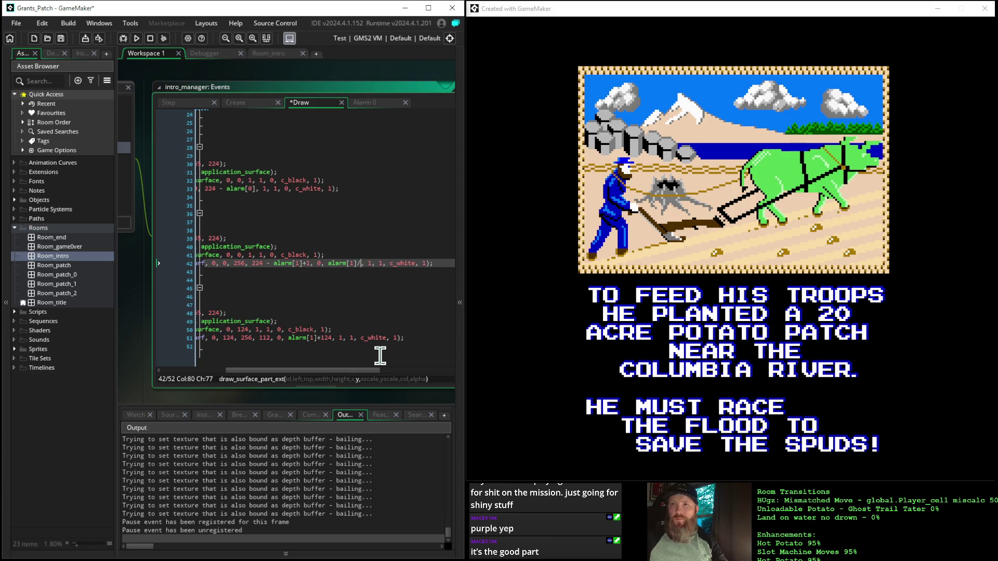
key("BackSpace")
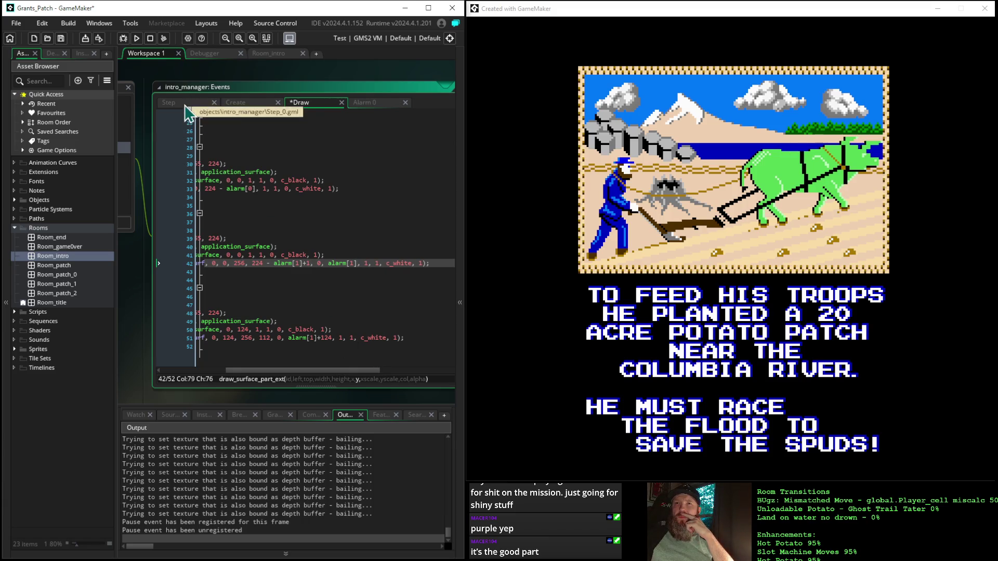
- Set alarm[1] = 224 in the Create event, rebuild and run, and press Space past the title
left_click(255, 103)
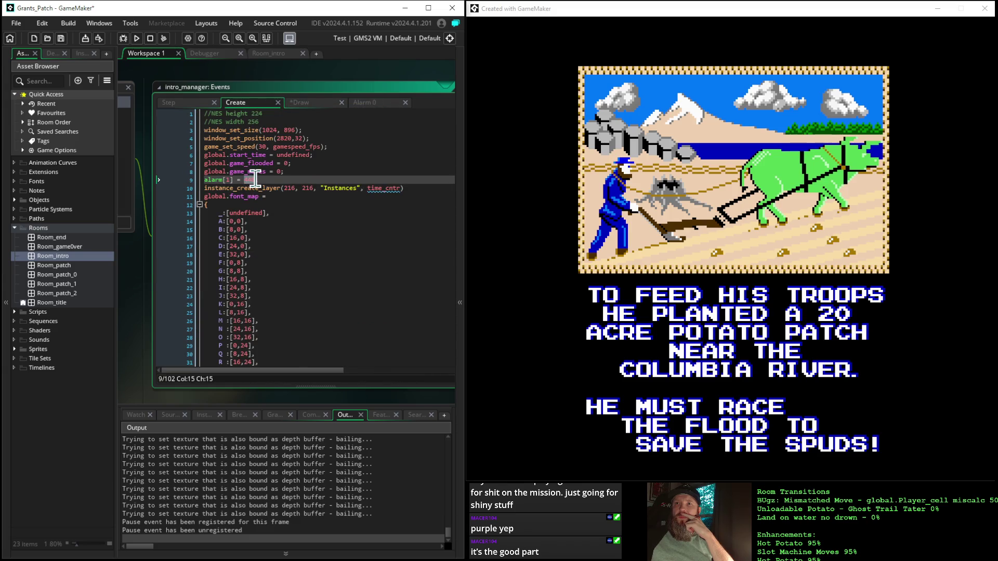
type("4;")
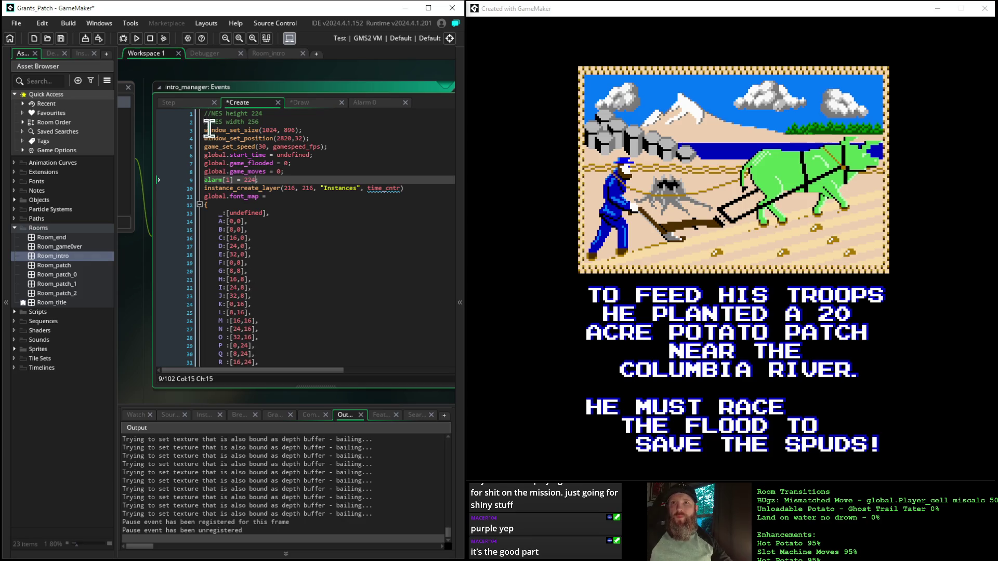
left_click(137, 38)
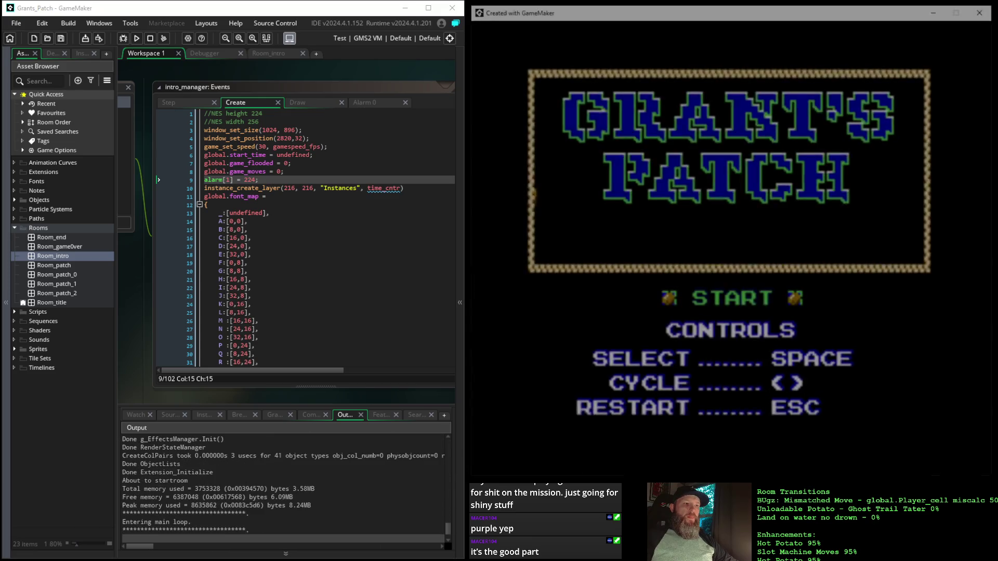
key("space")
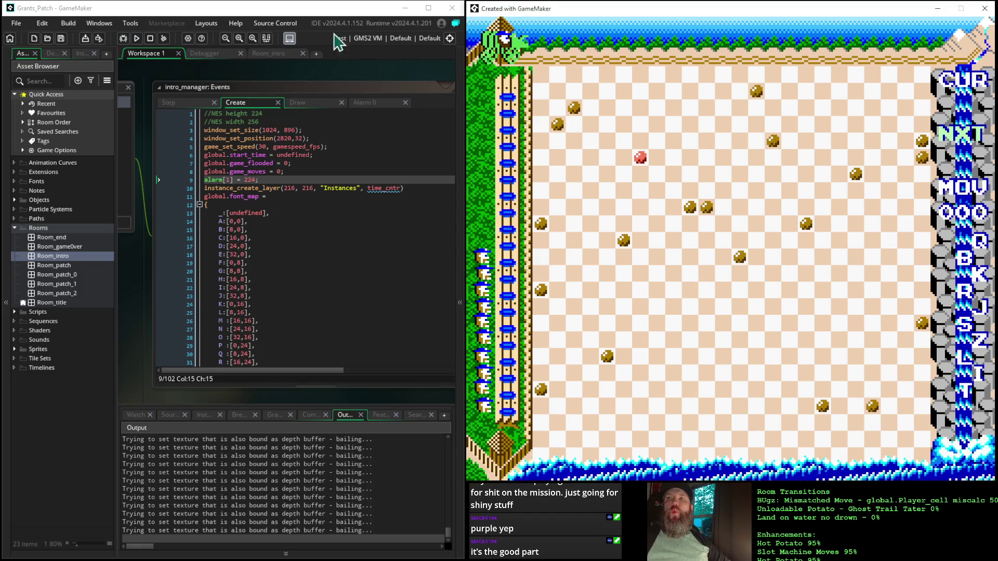
- Restart the game with Esc and press Space to get back to the potato-patch intro page
key("Escape")
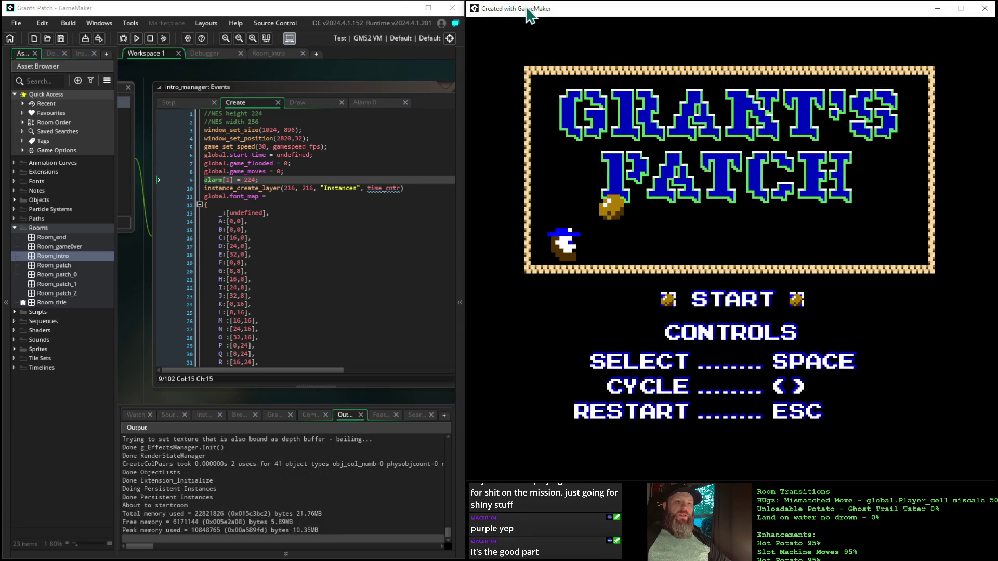
key("space")
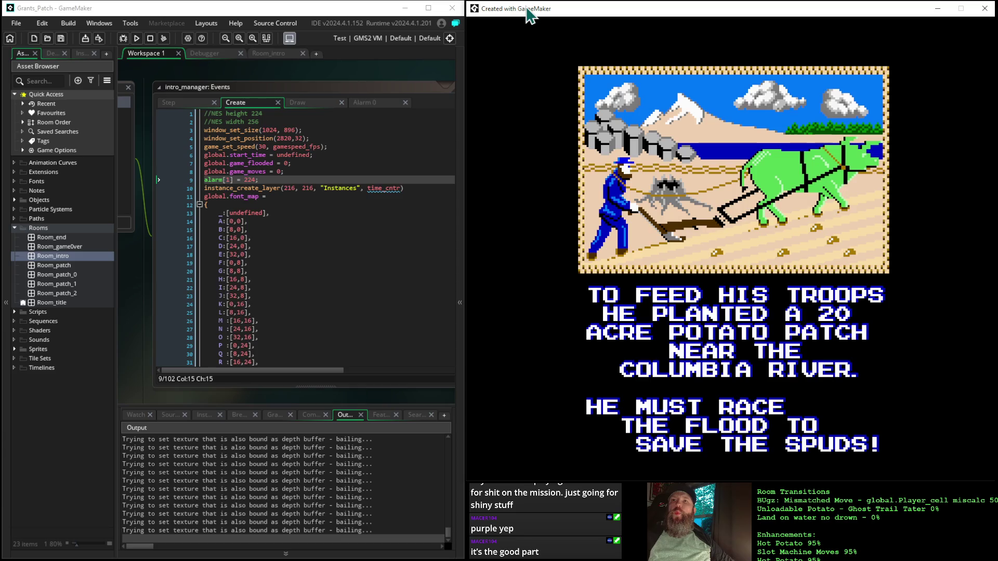
left_click(299, 106)
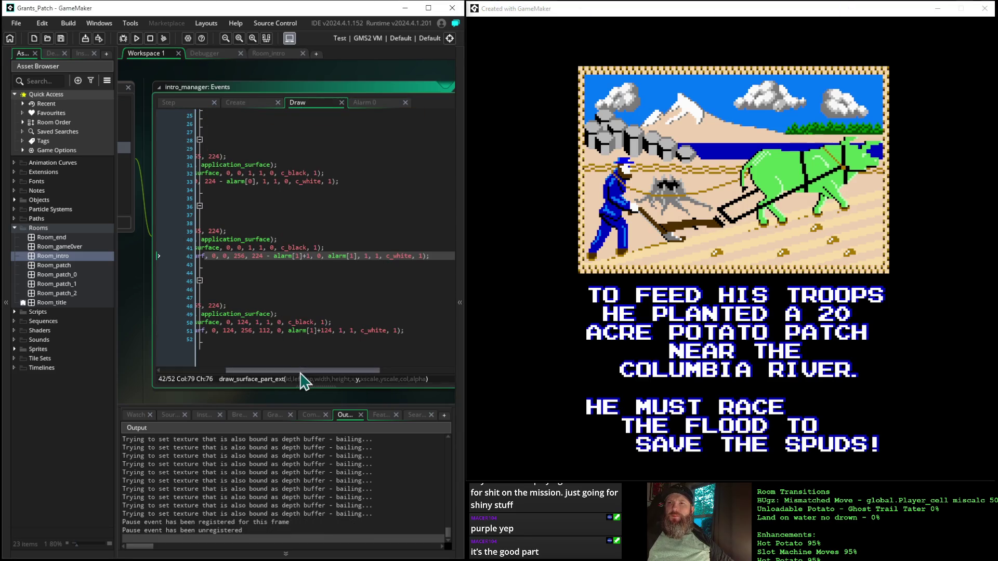
- Toggle a breakpoint on the second page's draw call at Draw line 51, then view the Step code
mouse_move(266, 376)
left_mouse_down()
mouse_move(223, 370)
mouse_move(193, 352)
left_mouse_up()
left_click(182, 333)
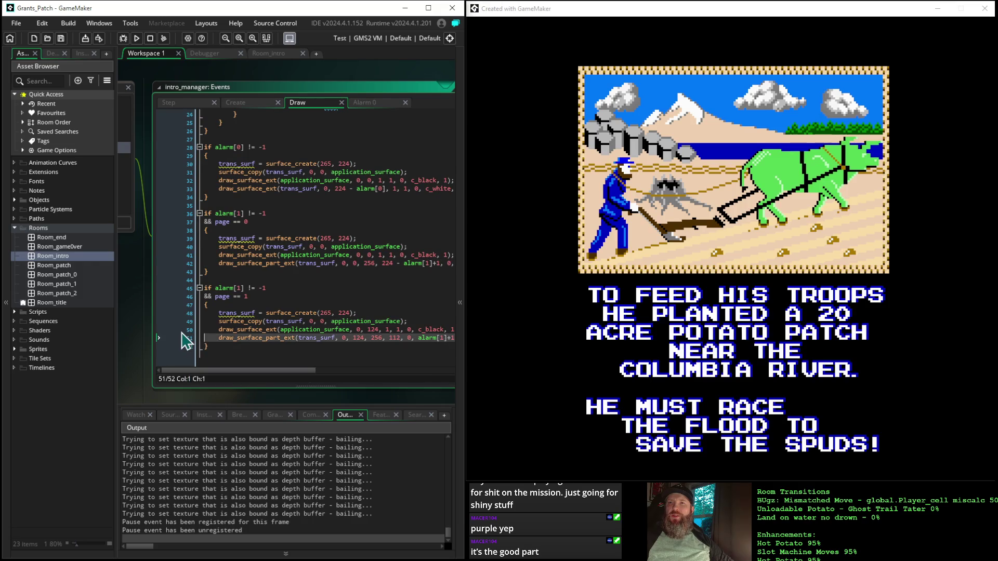
mouse_move(216, 374)
left_mouse_down()
mouse_move(246, 381)
mouse_move(210, 373)
left_mouse_up()
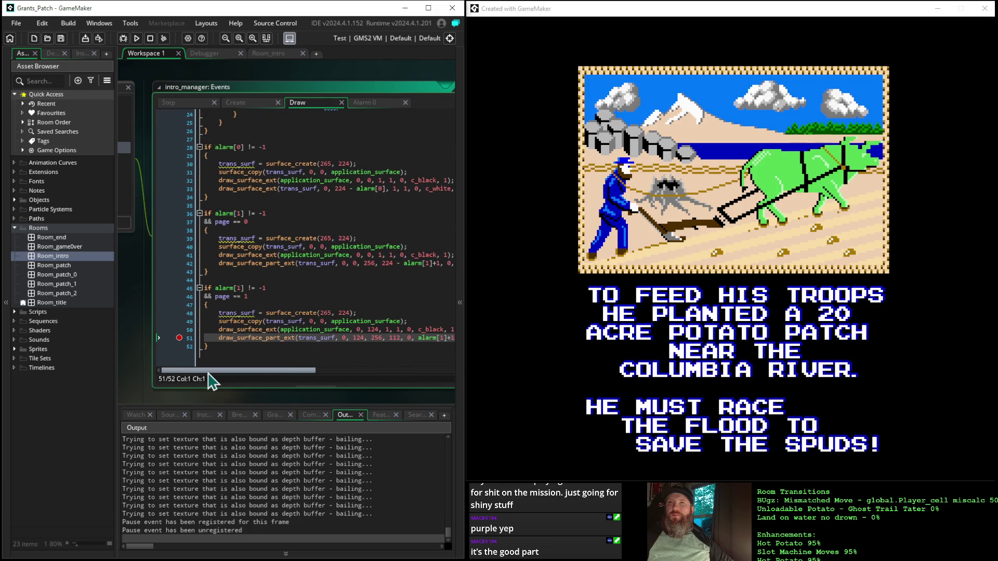
left_click(169, 104)
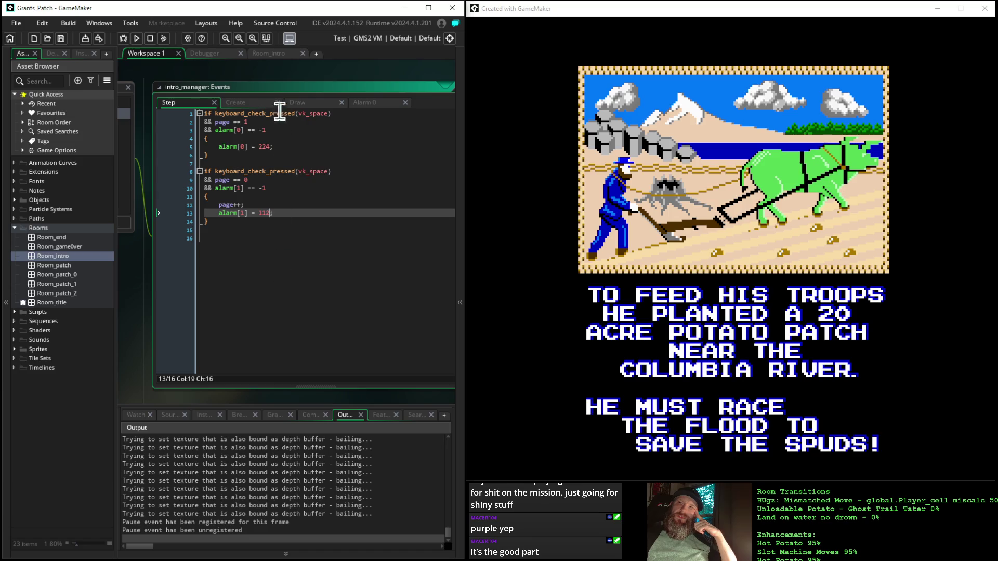
- Return to the Draw event and place the caret in the page 1 wipe's draw call
left_click(312, 104)
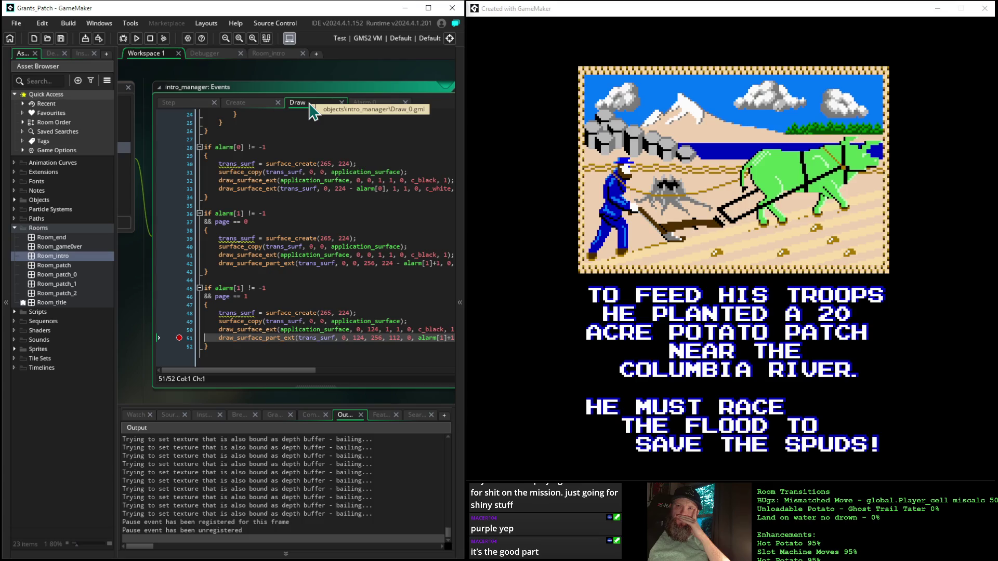
mouse_move(264, 338)
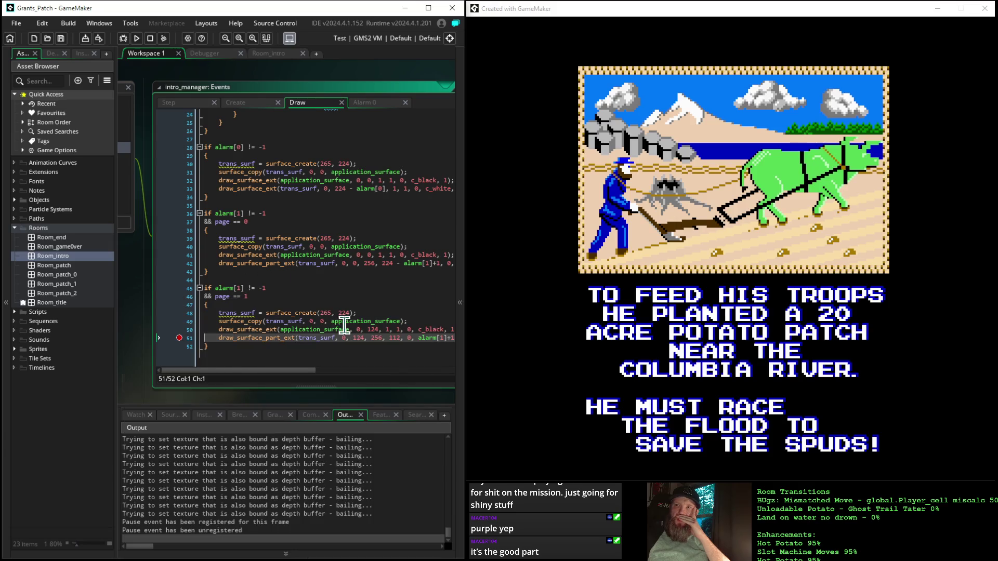
left_click(364, 339)
type("8")
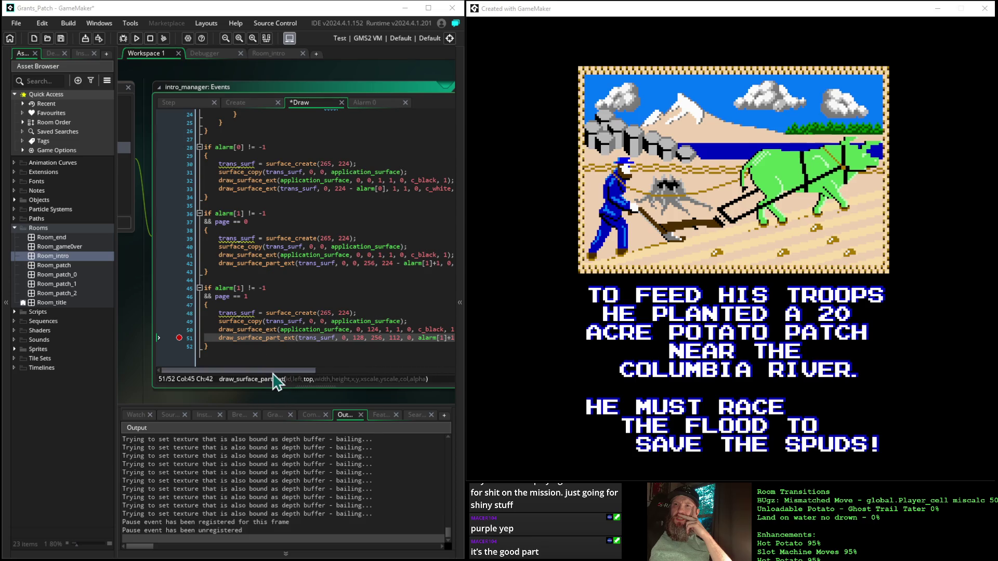
- On line 51, change the wipe's top argument 124 to 128 and its y offset to alarm[1]+112, then run the game
left_click_drag(273, 372, 316, 373)
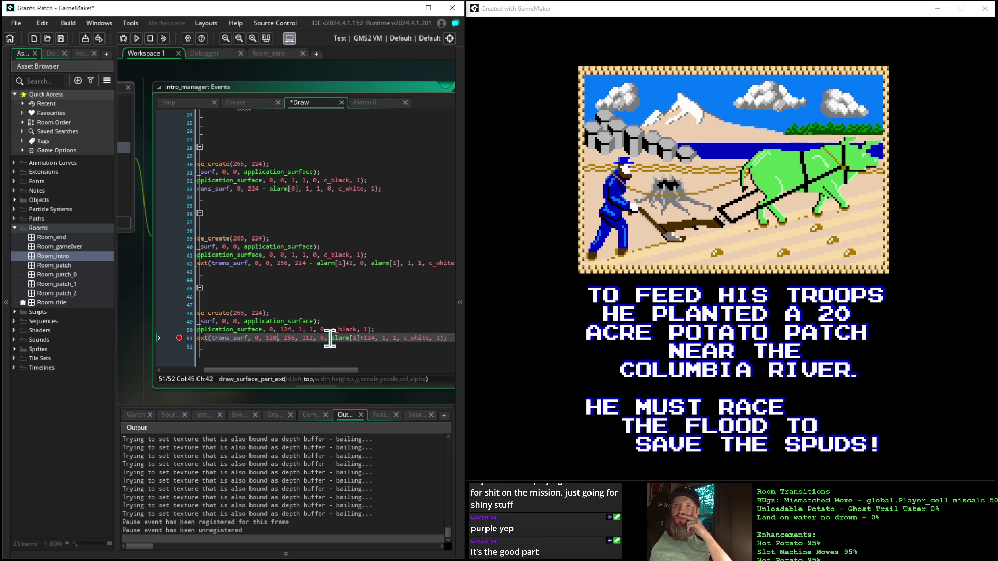
left_click_drag(330, 339, 372, 342)
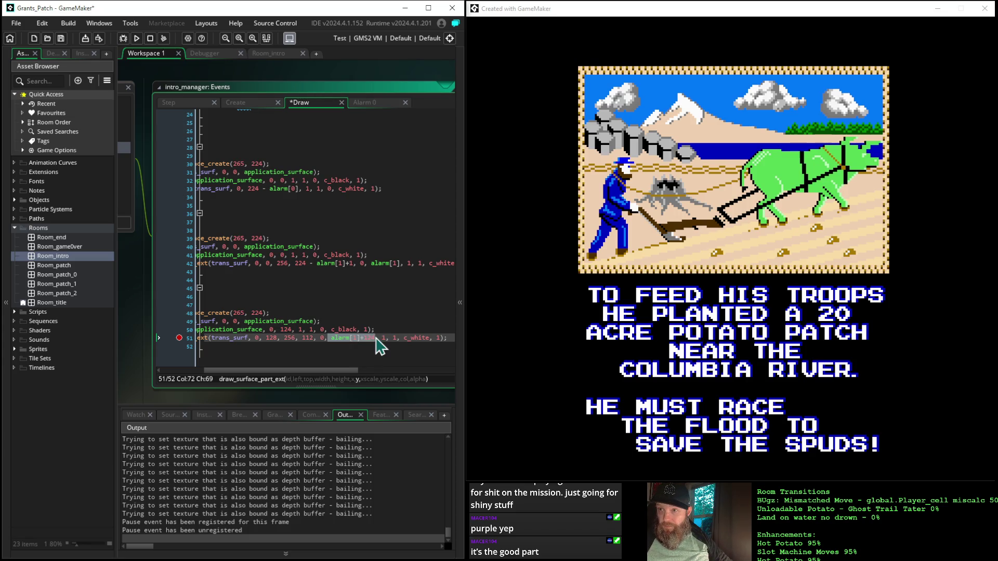
key("Right")
key("BackSpace")
key("BackSpace")
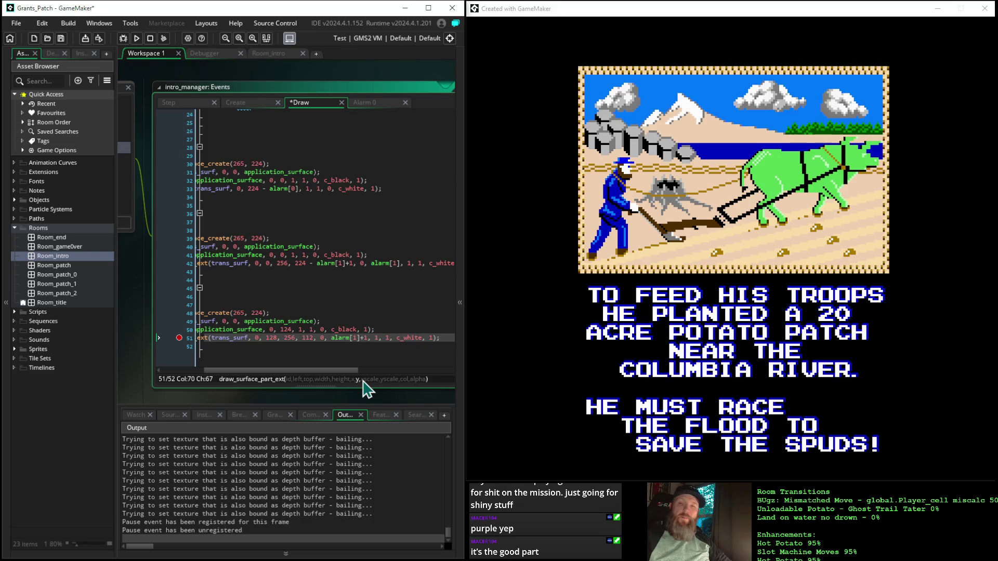
type("12")
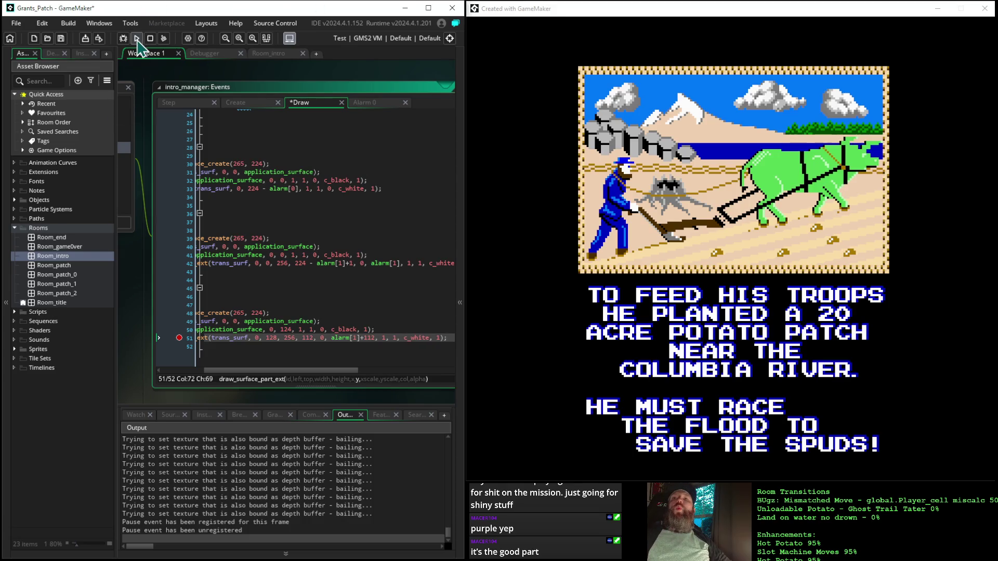
left_click(137, 39)
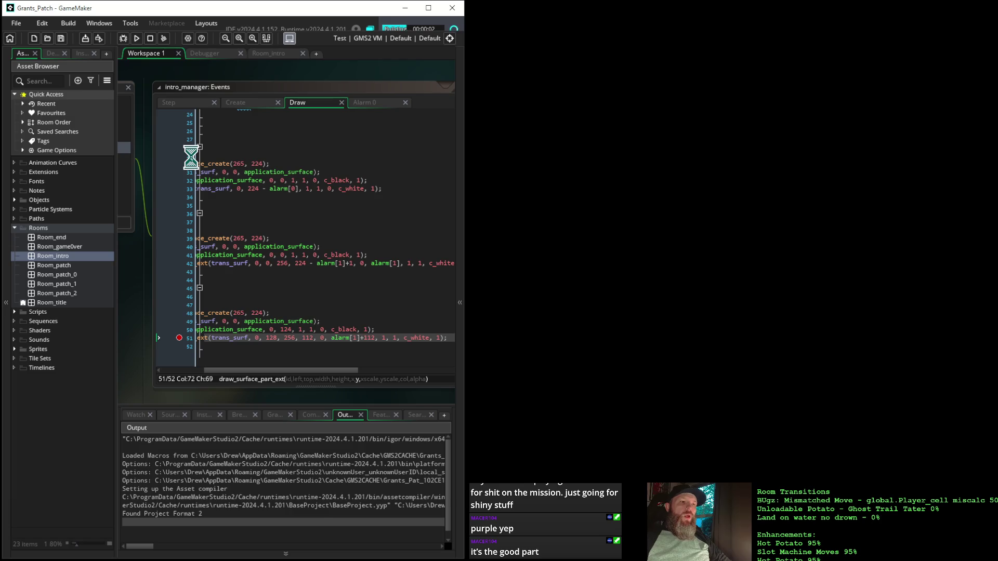
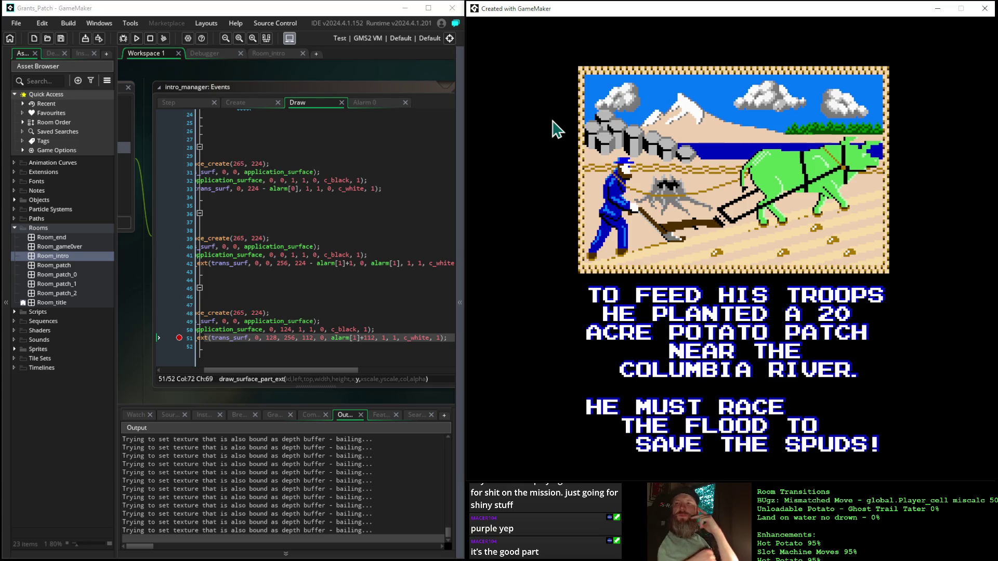
- Change line 51's page-1 wipe offset from alarm[1]+112 to alarm[1]+128 and run the game
left_click(369, 339)
type("28")
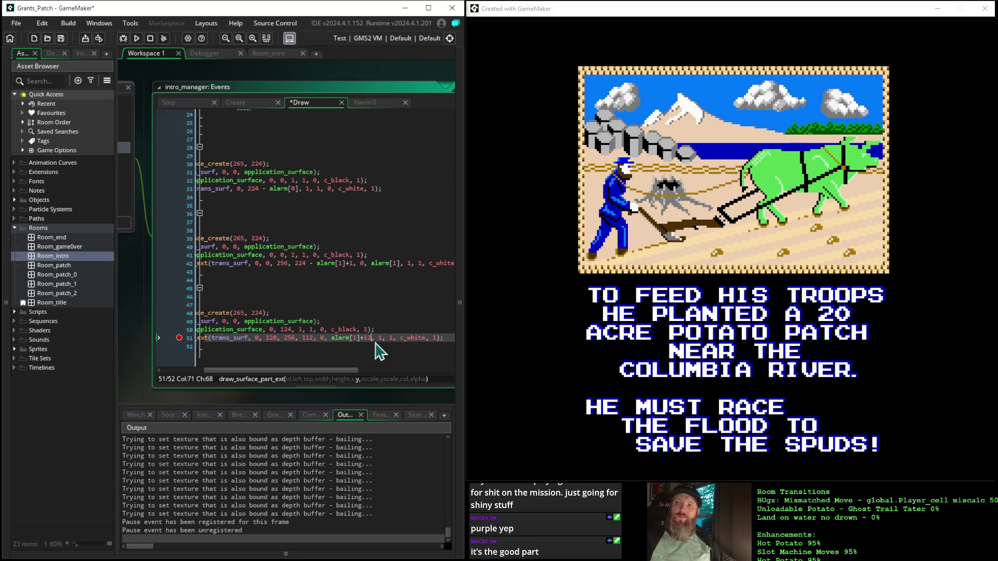
left_click(136, 38)
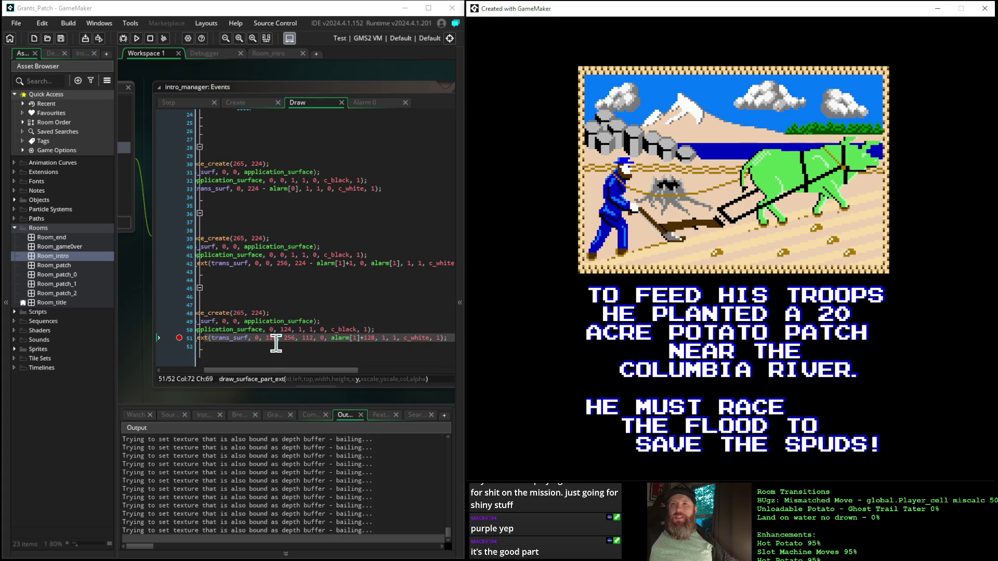
- Comment out line 50's draw_surface_ext call with // and relaunch the game
left_click_drag(269, 371, 212, 374)
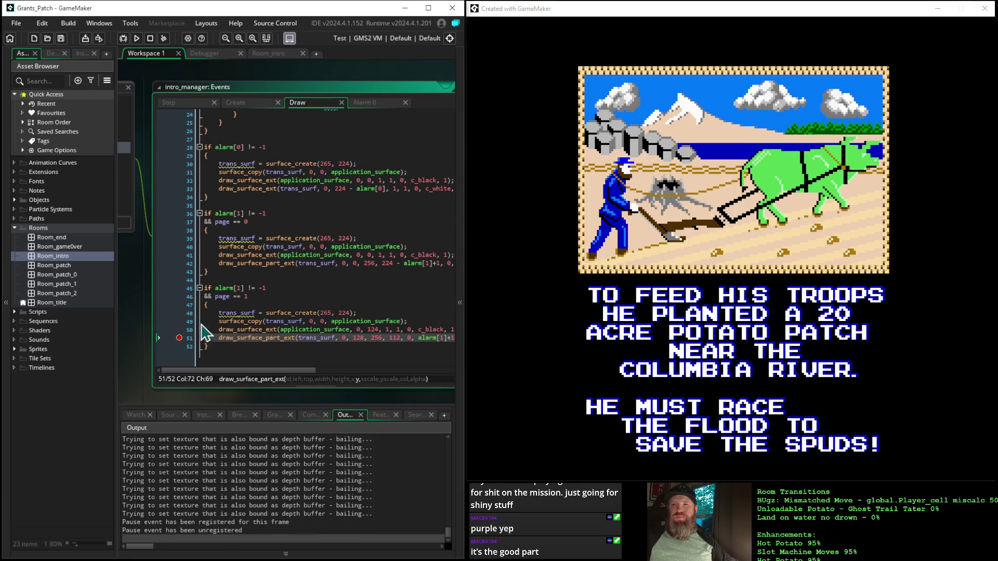
left_click(218, 330)
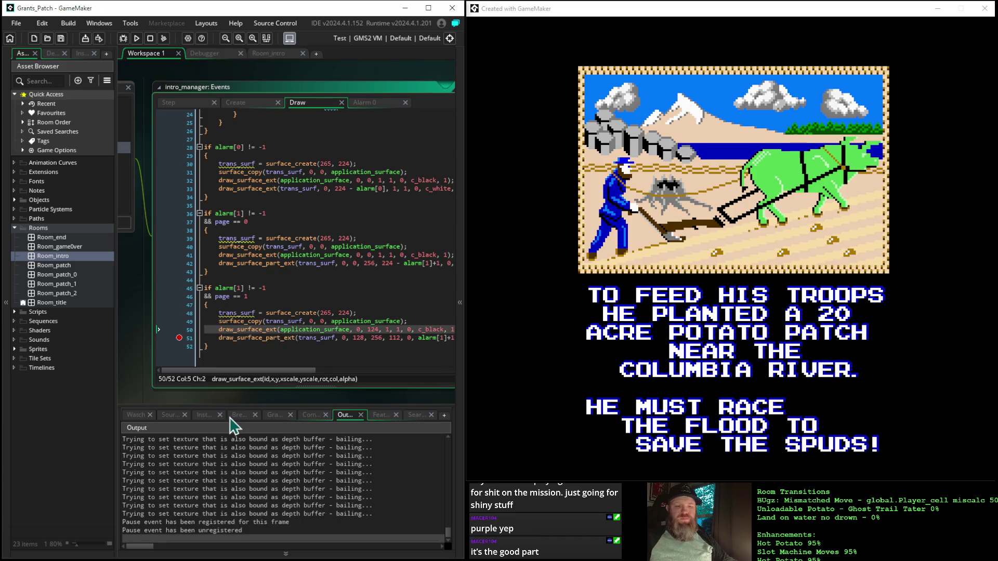
type("//")
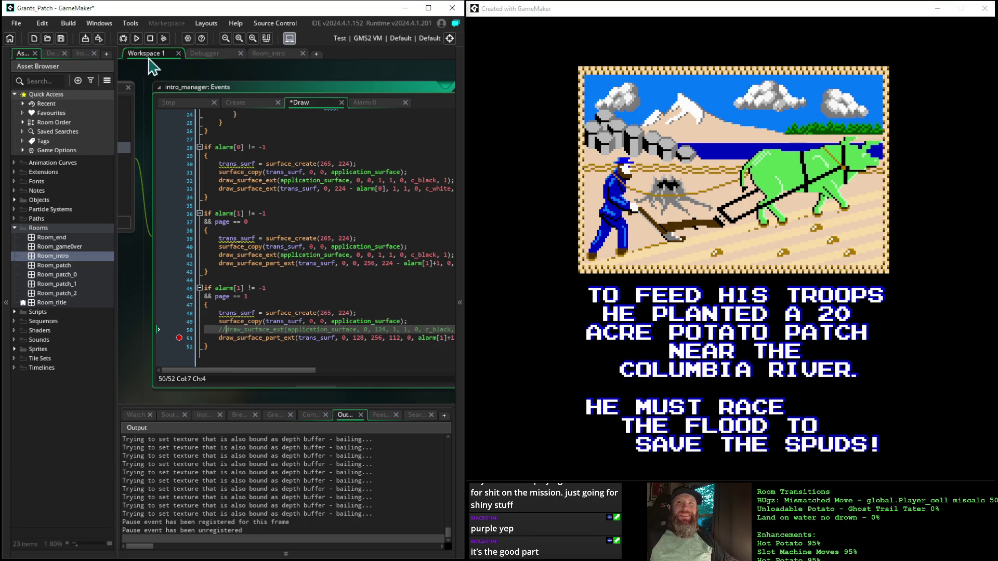
left_click(137, 38)
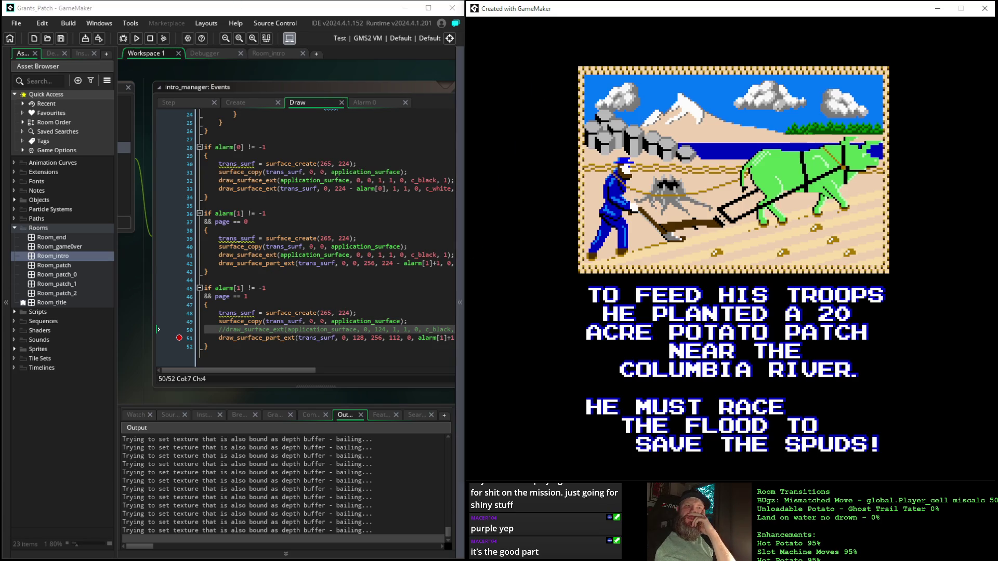
- Switch from the running game back to the IDE to pause it
key("alt+Tab")
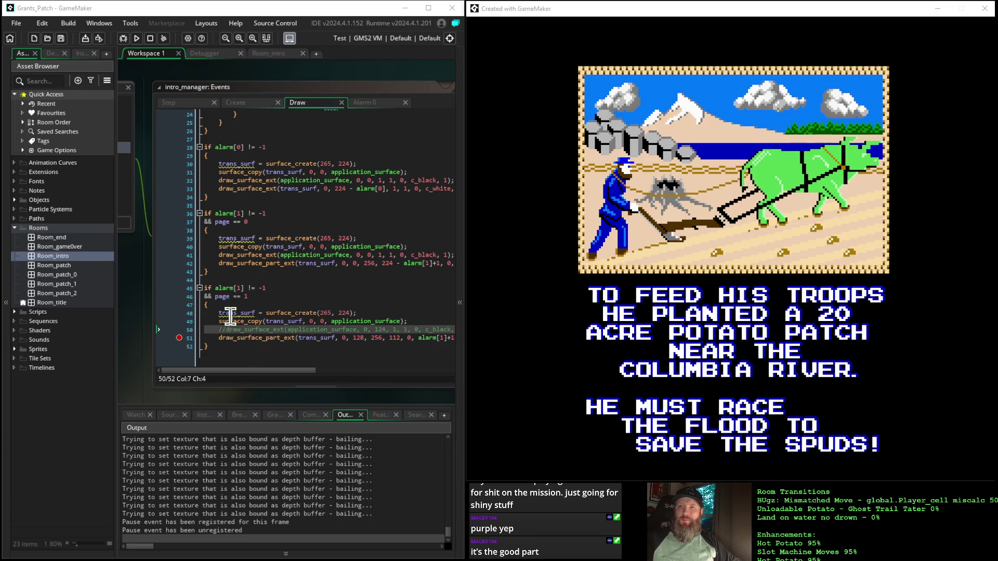
- Remove the // so line 50's draw_surface_ext call is active again, then rerun the game
mouse_move(274, 340)
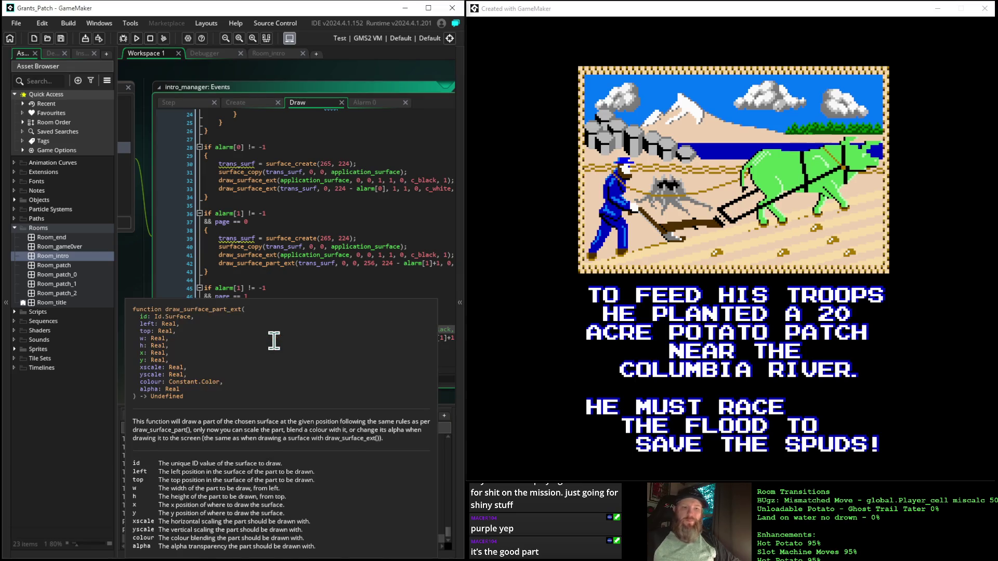
key("Escape")
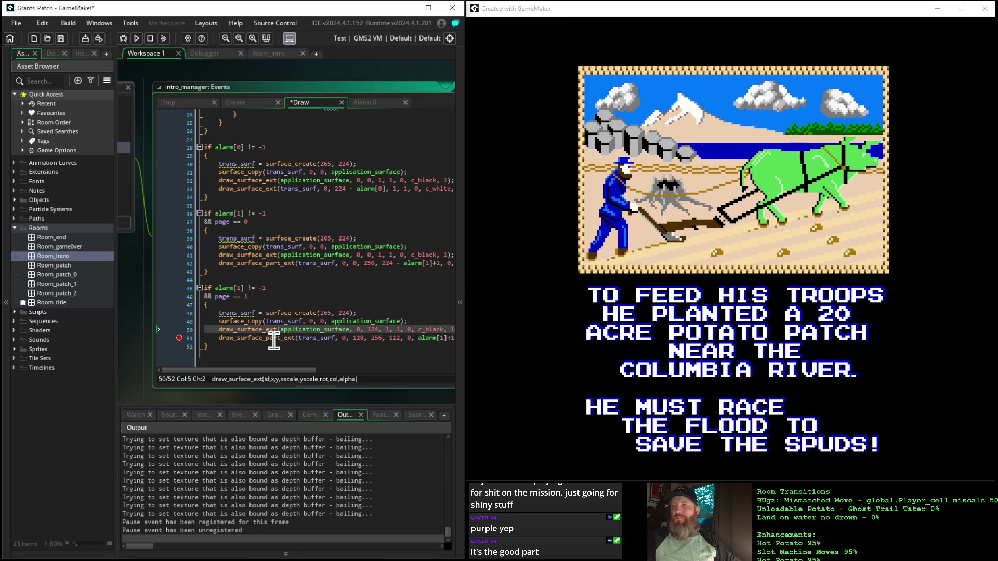
left_click(136, 38)
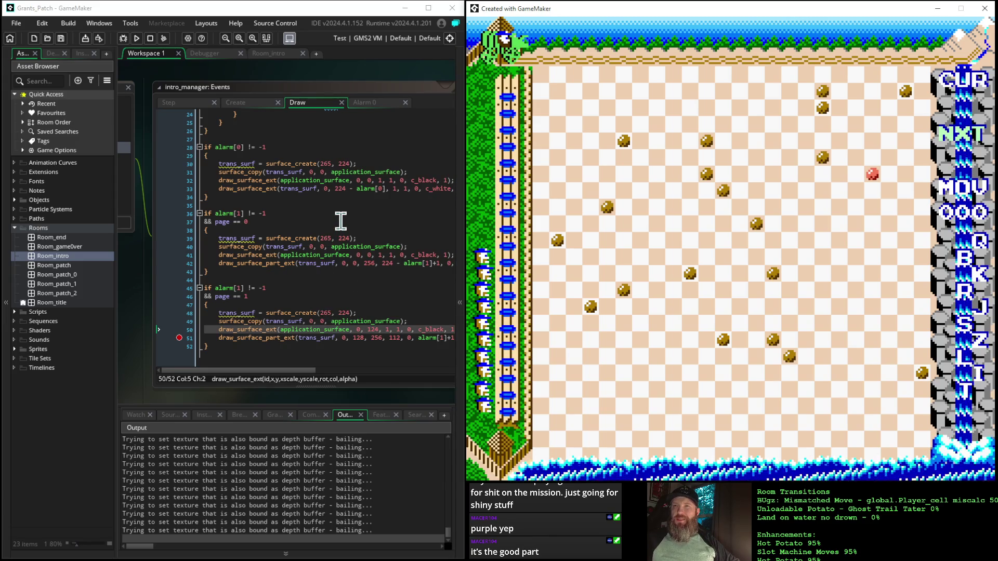
- Select lines 33–34 at the end of the alarm[0] wipe block and expand the Objects folder
scroll(340, 221, "down", 1)
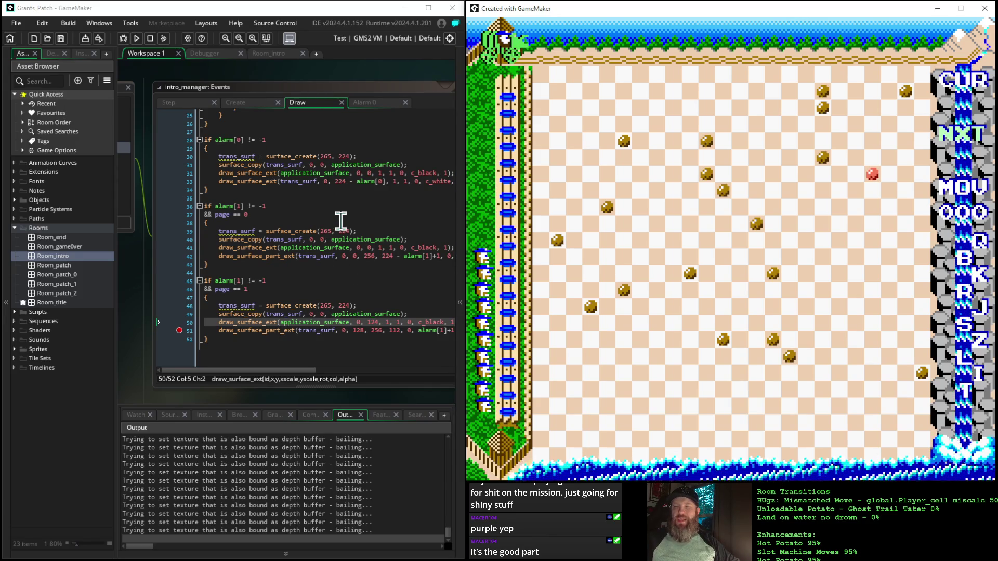
scroll(340, 221, "up", 4)
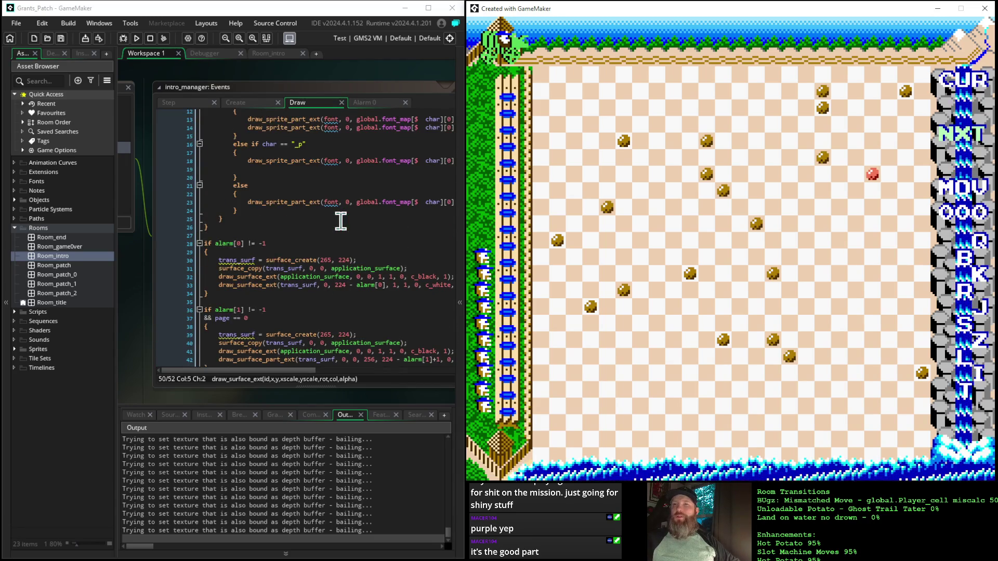
scroll(340, 221, "down", 3)
scroll(341, 221, "down", 1)
scroll(340, 221, "up", 2)
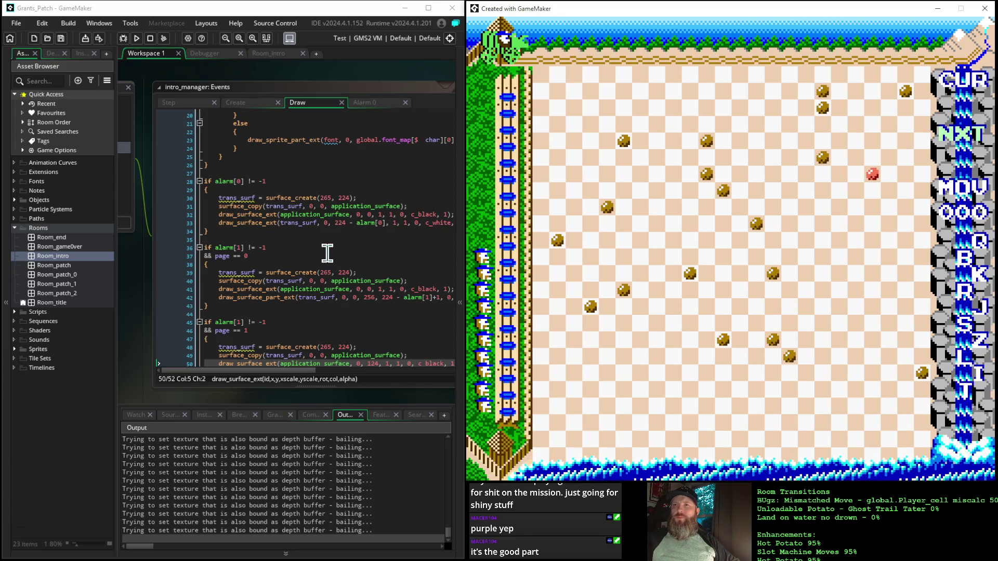
scroll(327, 254, "down", 2)
scroll(327, 254, "down", 1)
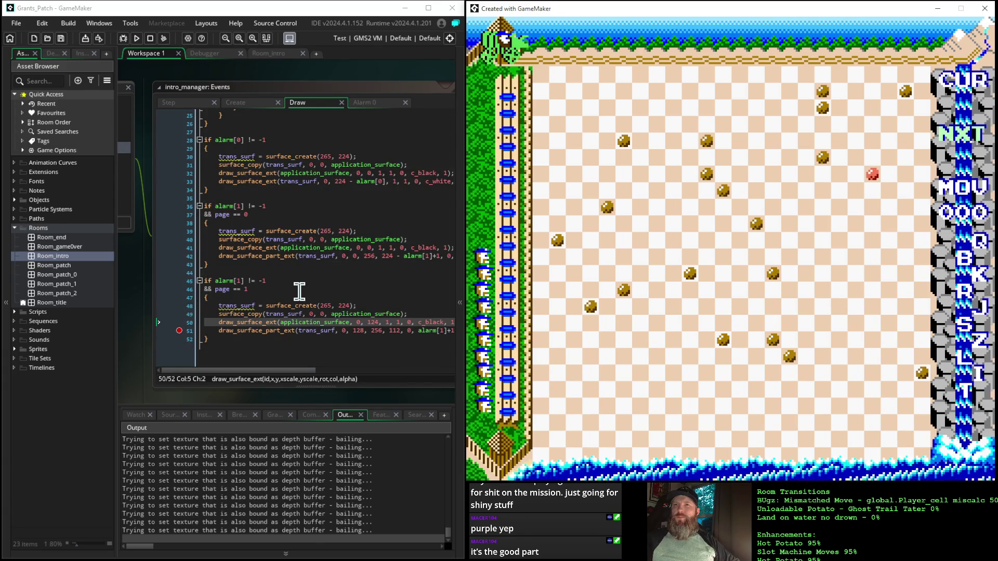
scroll(301, 289, "up", 3)
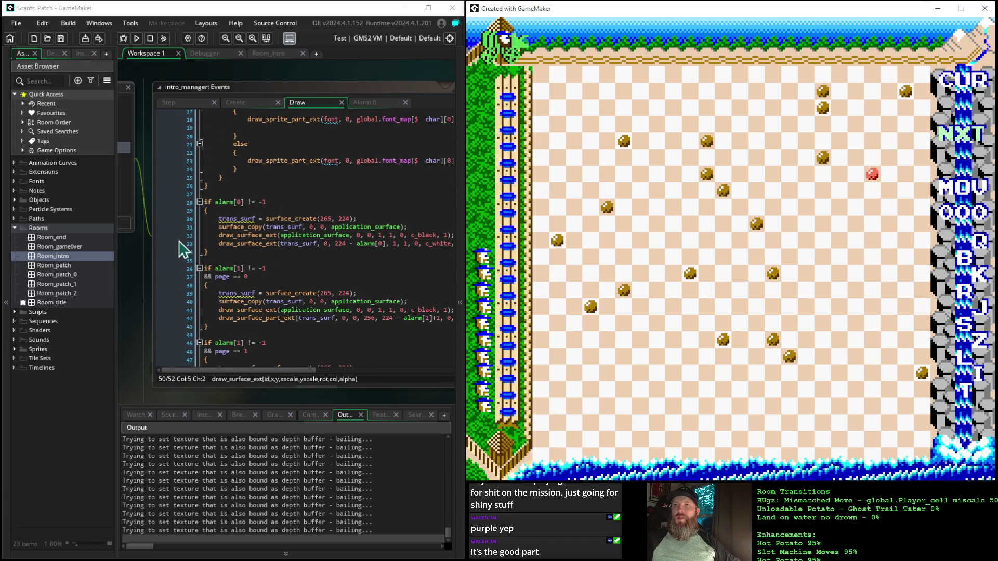
left_click_drag(218, 242, 215, 253)
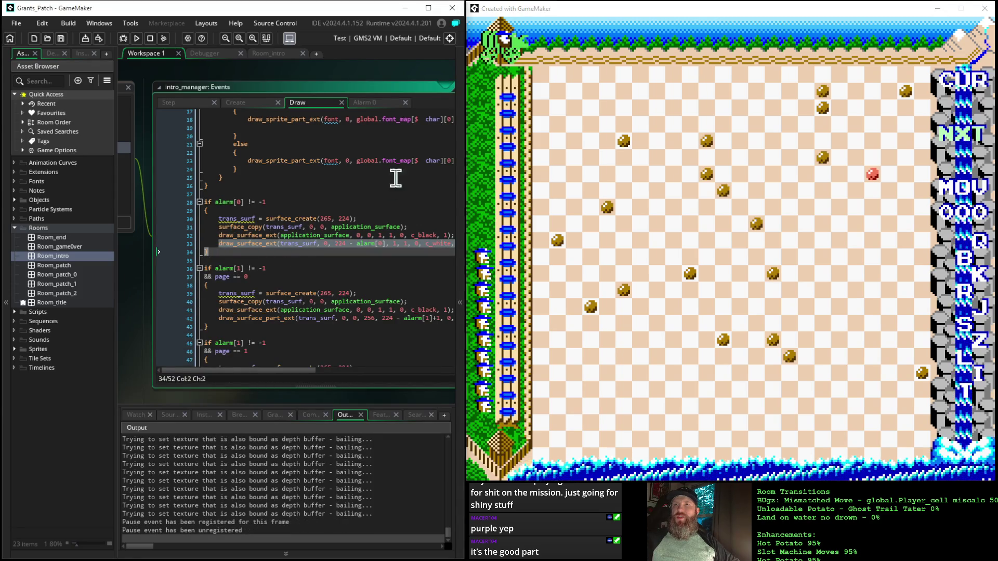
left_click(15, 202)
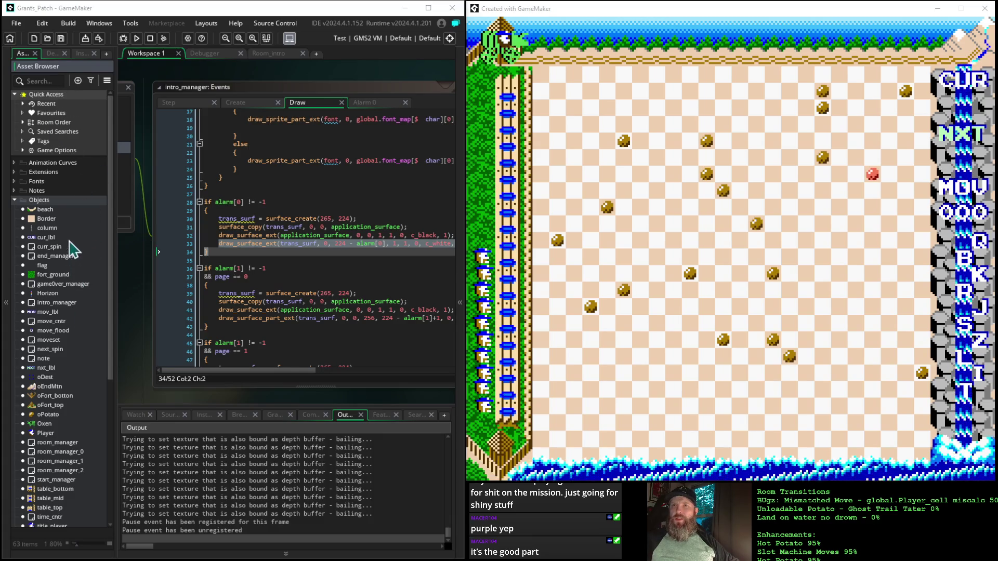
- Open the start_manager object's events from the Asset Browser
scroll(73, 286, "down", 4)
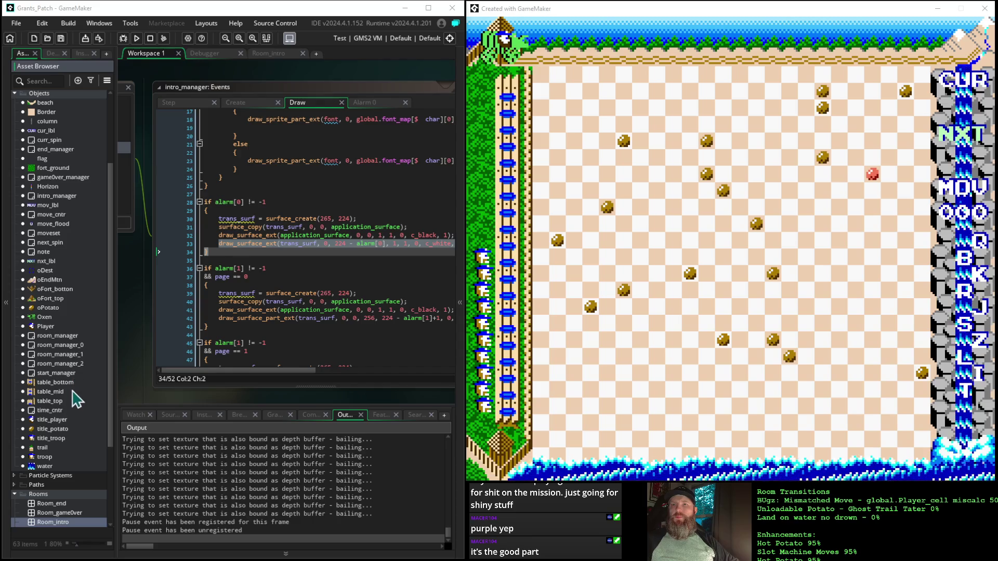
left_click(58, 374)
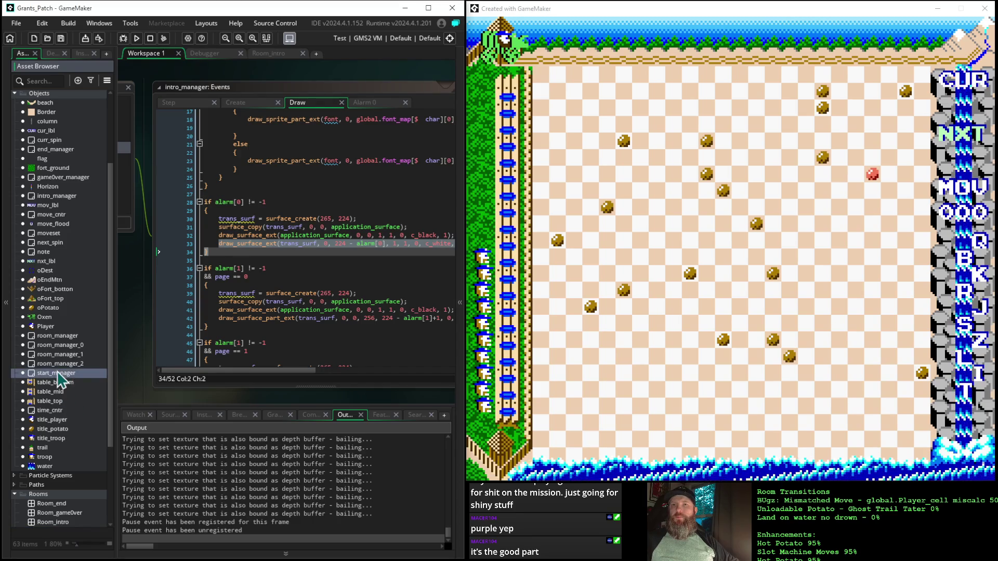
left_click(58, 374)
left_click(42, 365)
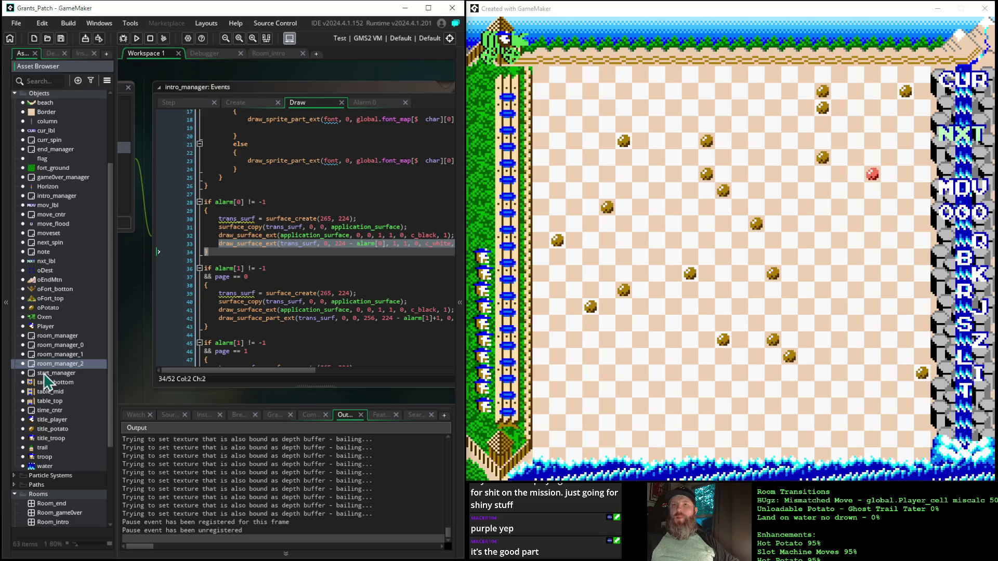
double_click(45, 374)
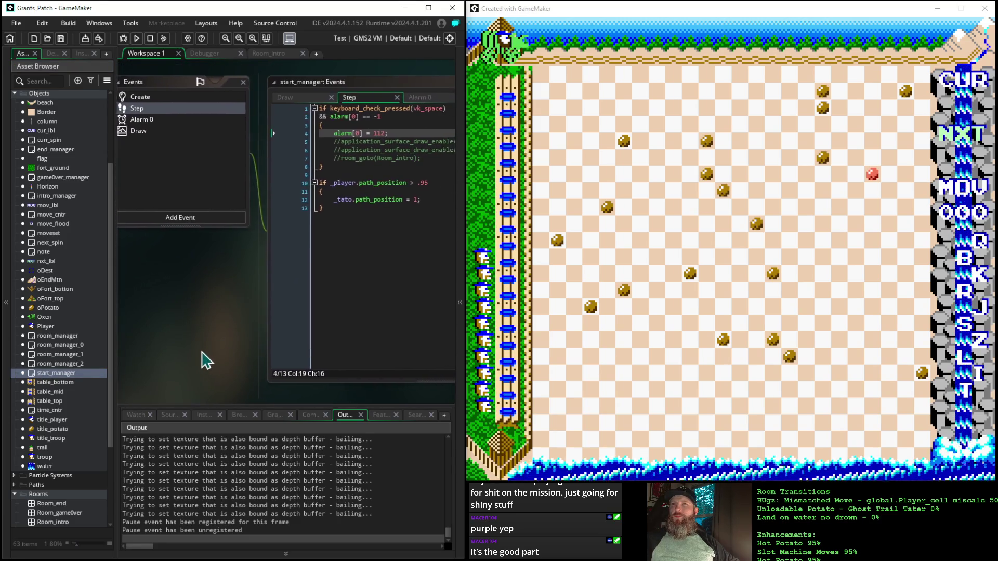
- Arrange the workspace and view start_manager's Alarm 0, Step and Draw event code
left_click_drag(196, 307, 239, 312)
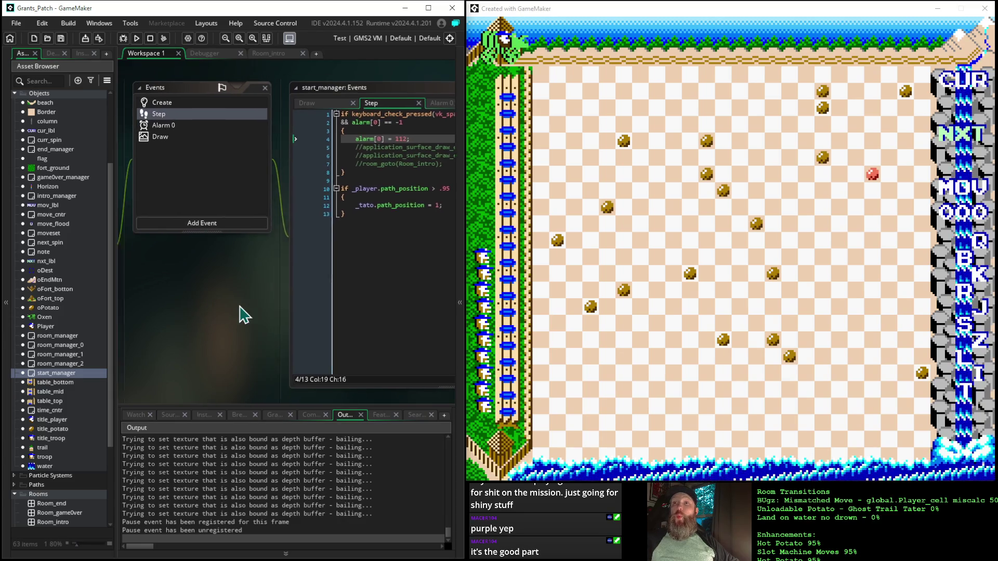
left_click(196, 148)
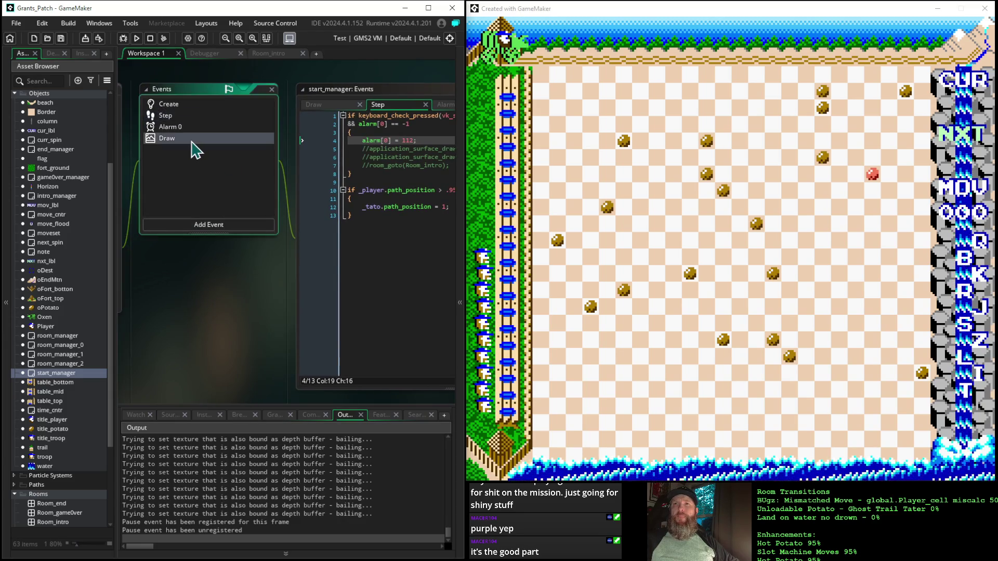
left_click_drag(244, 291, 112, 255)
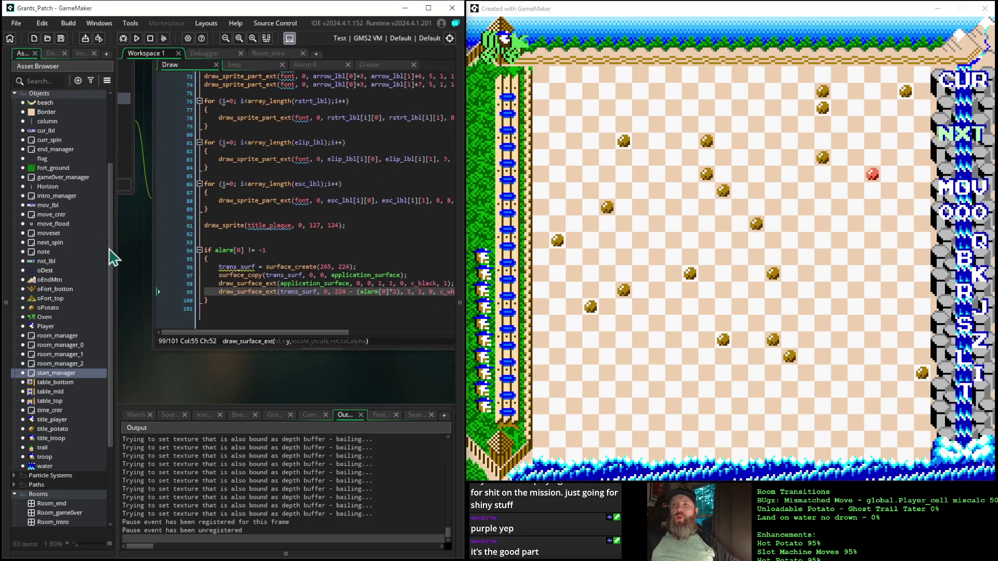
mouse_move(364, 381)
left_mouse_down()
mouse_move(252, 374)
mouse_move(237, 319)
left_mouse_up()
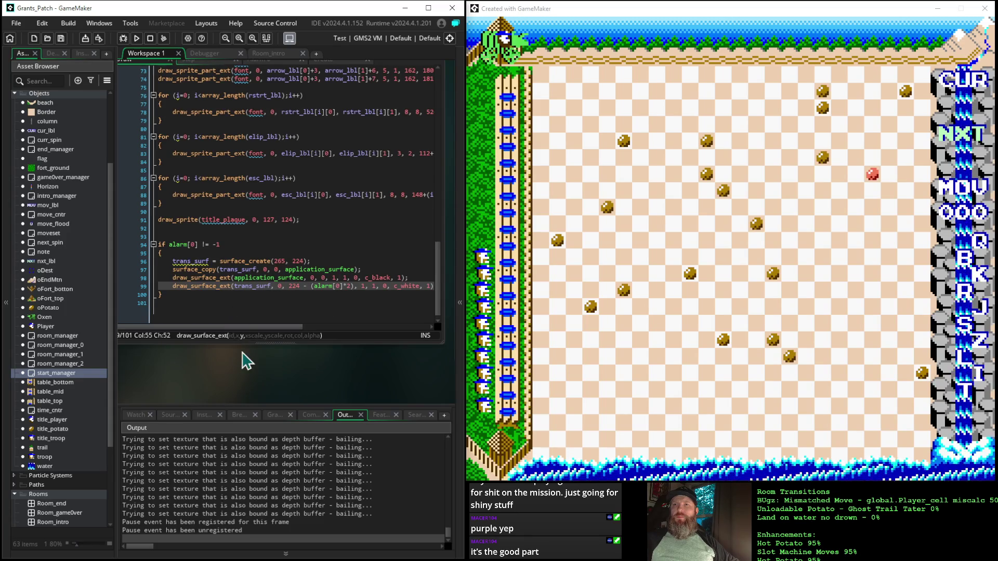
mouse_move(244, 357)
left_mouse_down()
mouse_move(385, 426)
mouse_move(391, 414)
left_mouse_up()
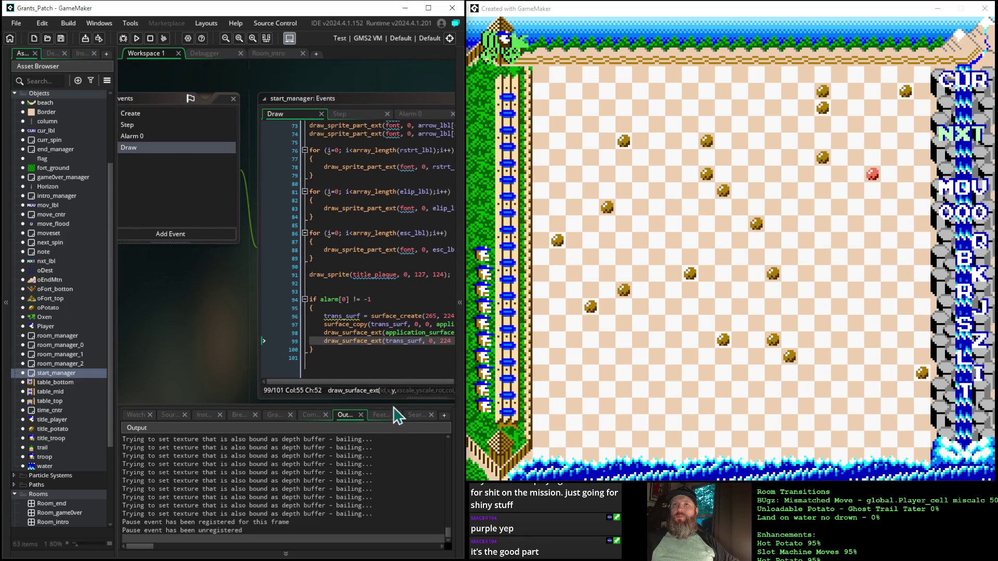
left_click(158, 139)
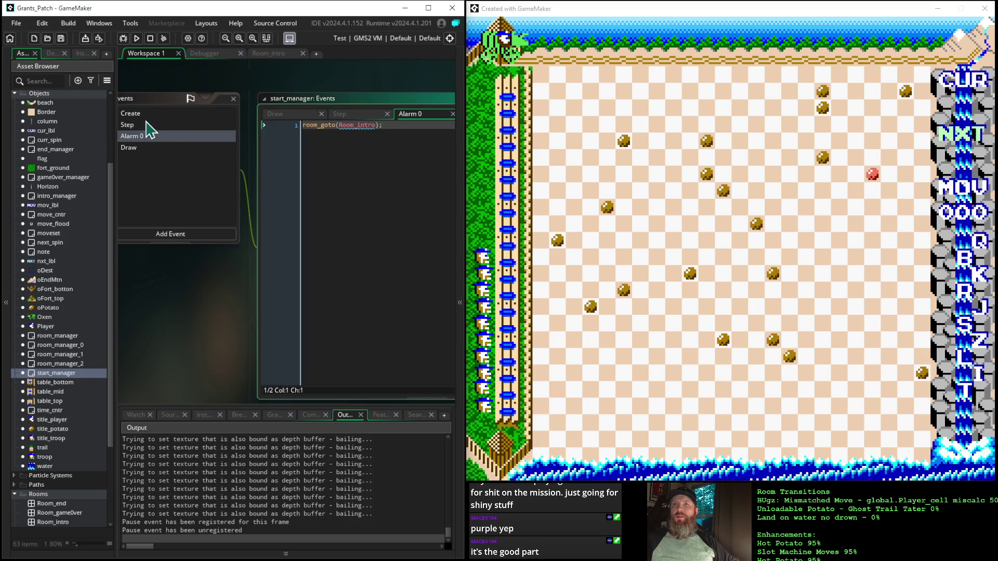
left_click(145, 124)
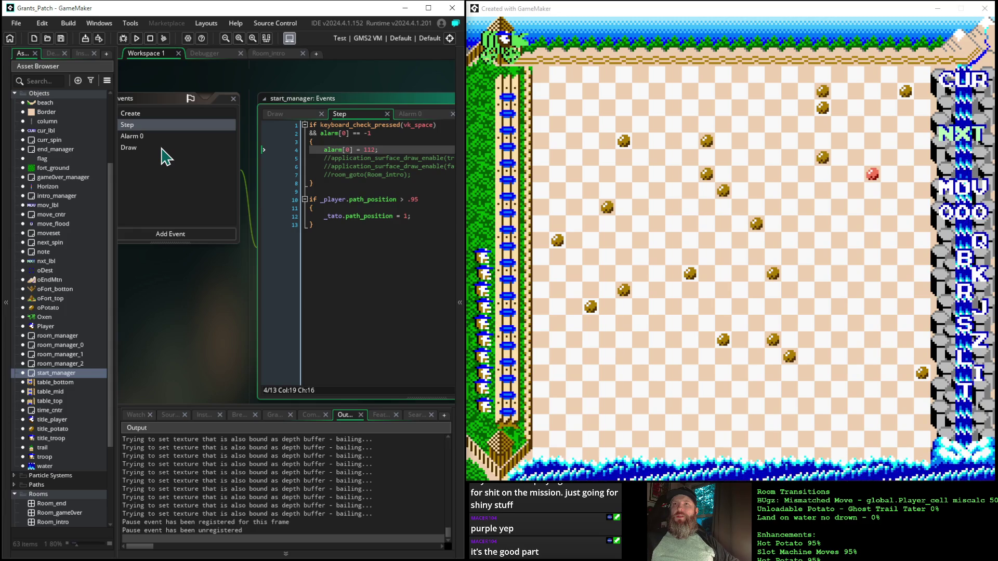
left_click(162, 149)
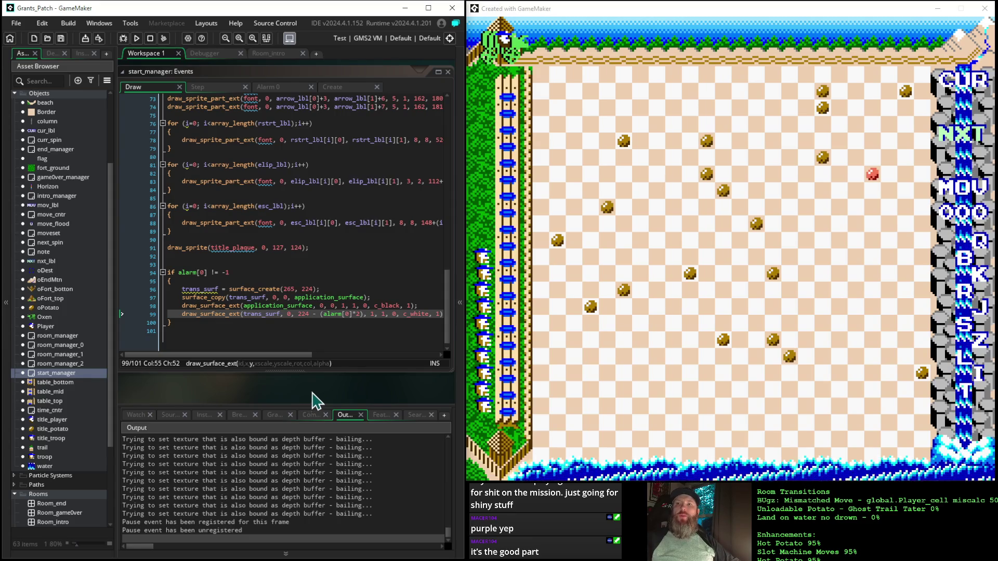
- Pan the code window into view and try selecting the draw_surface_ext wipe line 99
left_click_drag(357, 400, 331, 399)
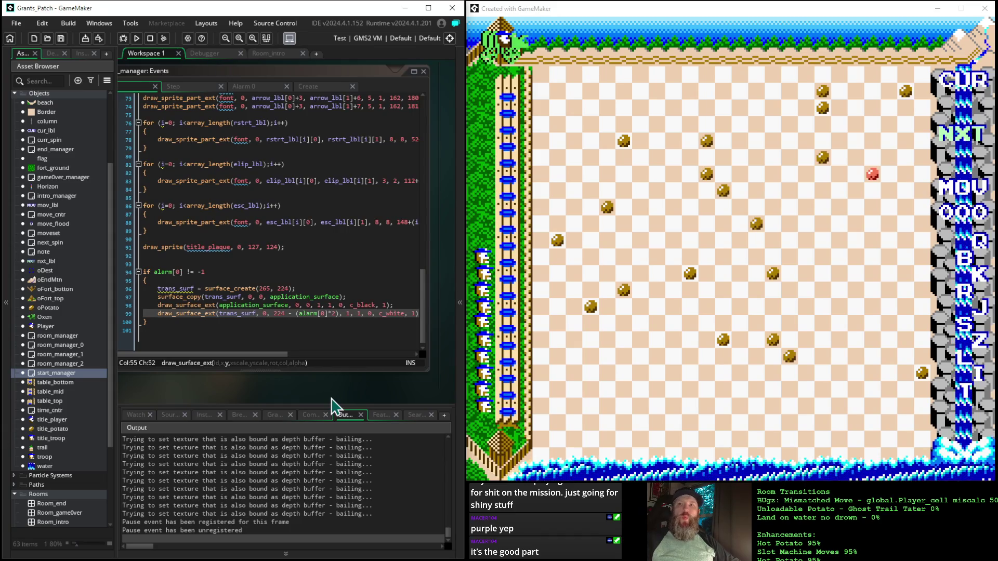
mouse_move(331, 401)
left_mouse_down()
mouse_move(349, 407)
mouse_move(340, 404)
left_mouse_up()
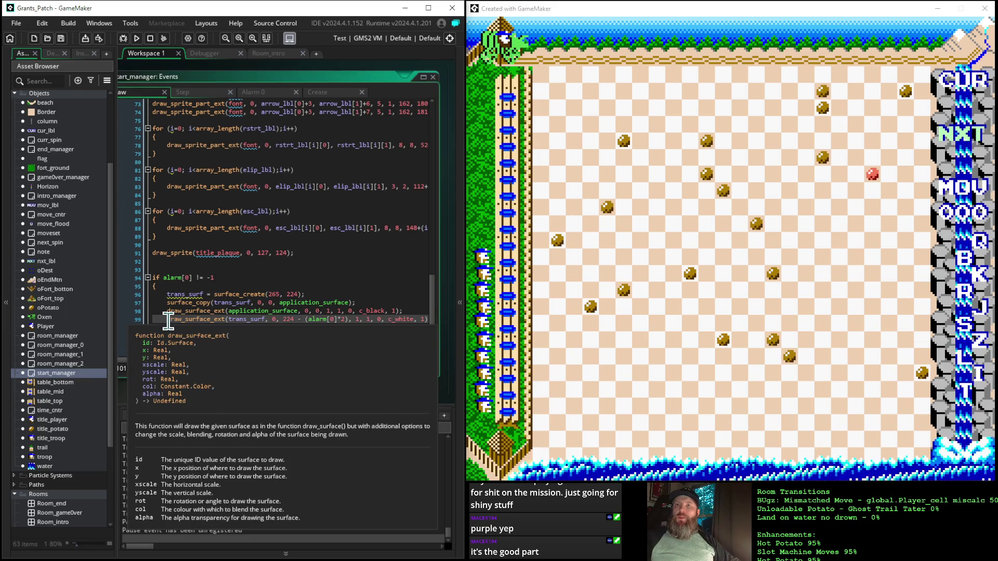
left_click(165, 302)
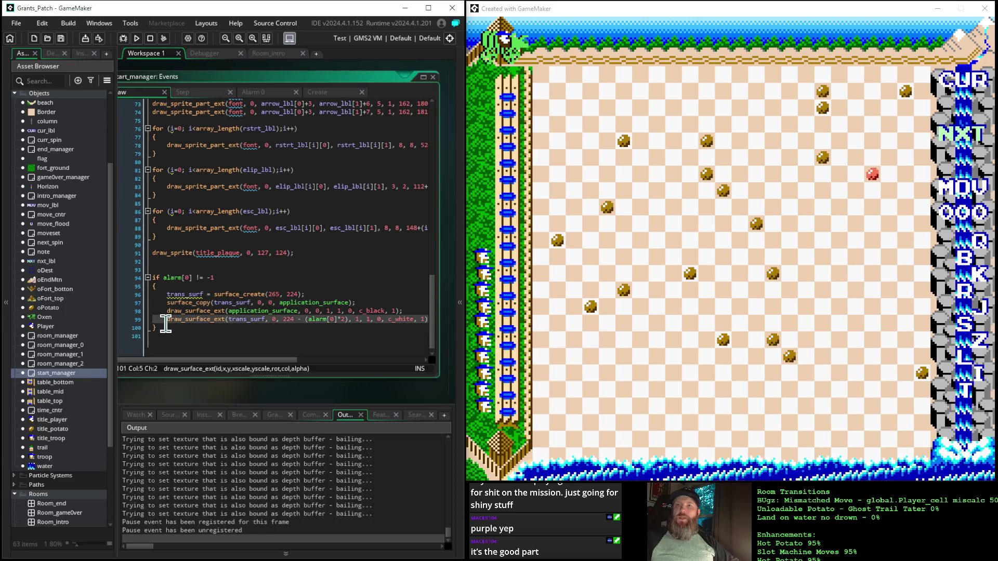
left_click_drag(166, 319, 151, 339)
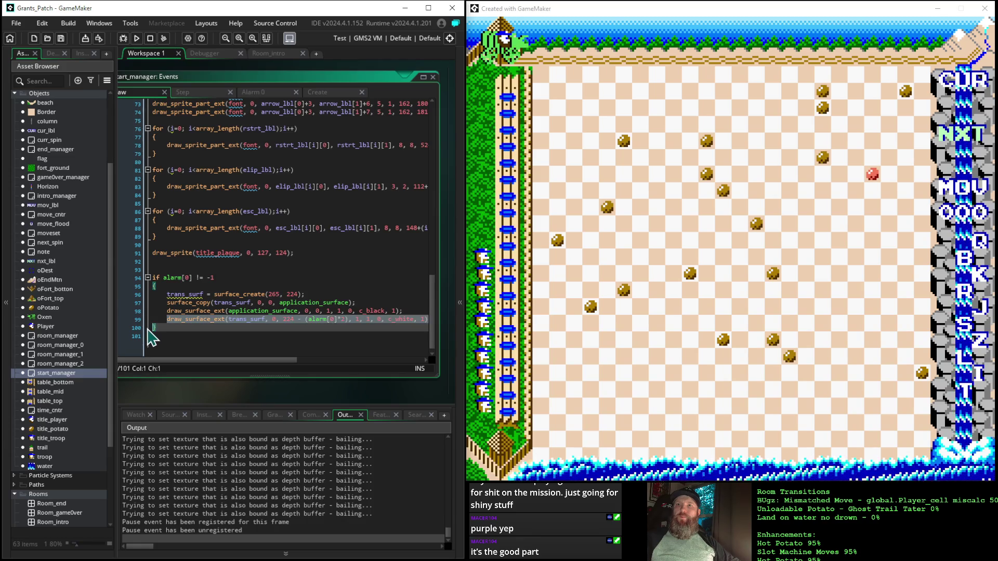
scroll(297, 313, "down", 1)
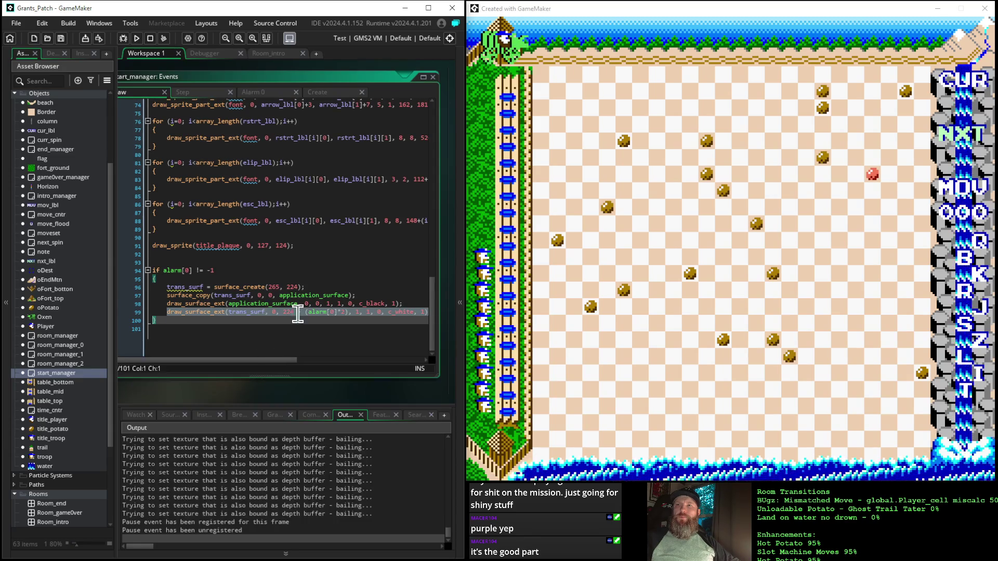
scroll(346, 267, "up", 1)
left_click(347, 267)
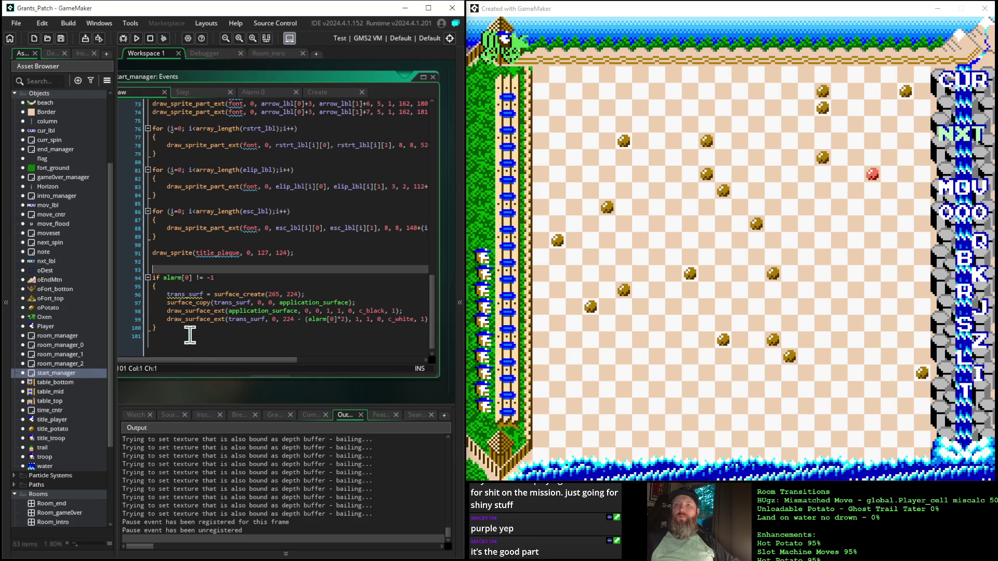
- Select the whole 224 - (alarm[0]*2) line 99 and open intro_manager's events
triple_click(168, 318)
key("ctrl+c")
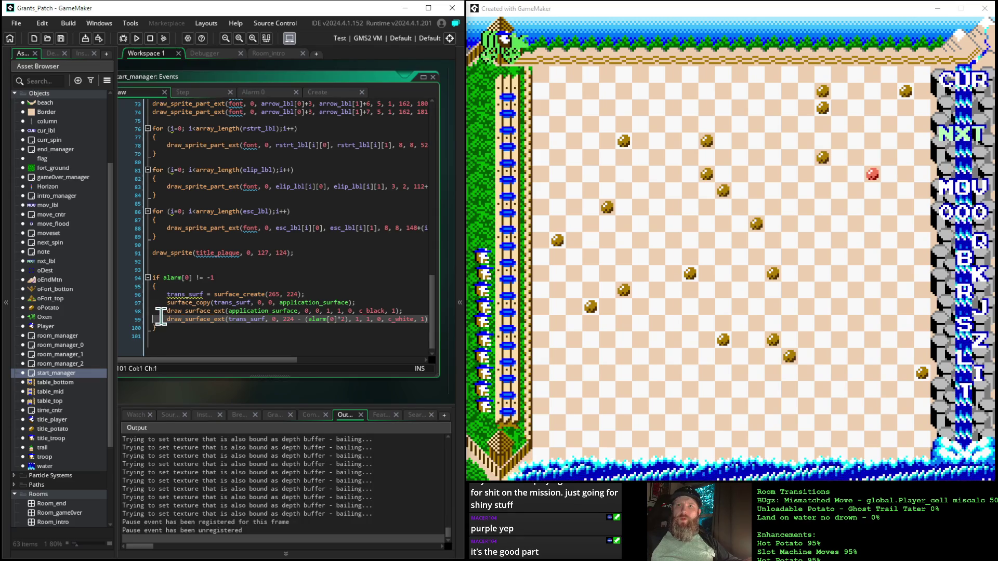
mouse_move(163, 317)
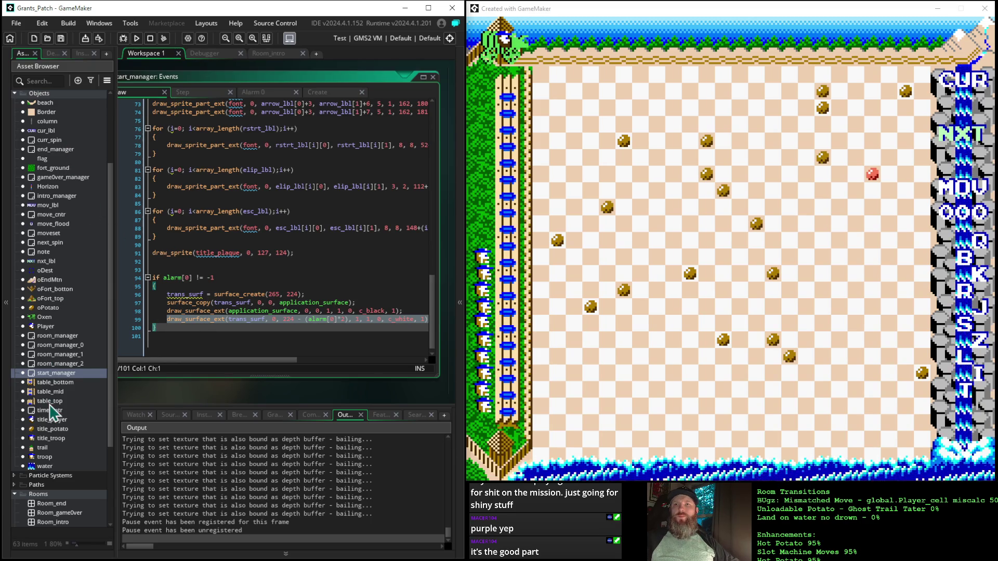
double_click(60, 198)
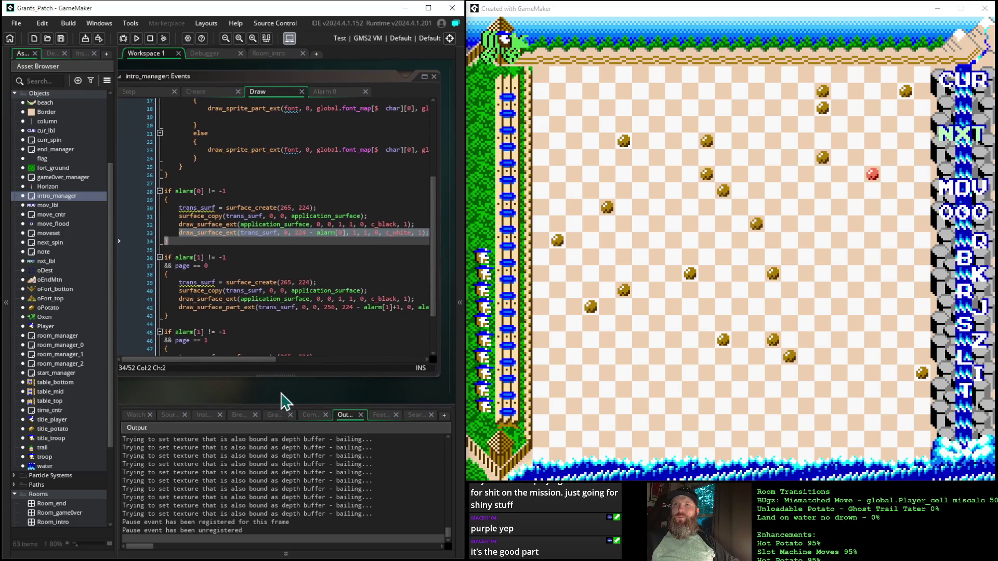
- Paste the copied 224 - (alarm[0]*2) wipe line below line 33 in intro_manager's Draw event
left_click(227, 232)
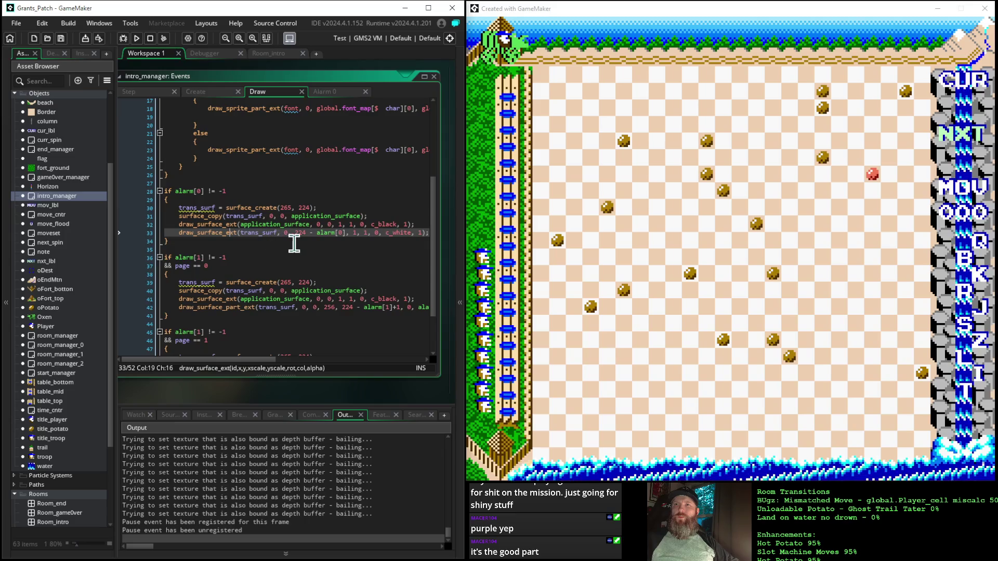
key("Right")
key("Right")
key("Right")
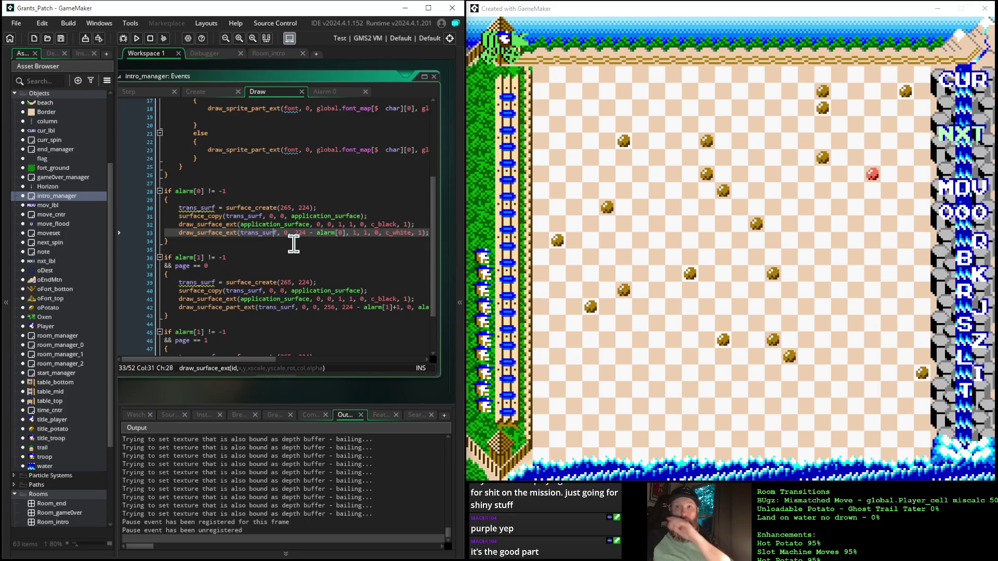
key("Down")
key("Down")
key("Down")
key("Left")
key("Left")
key("Left")
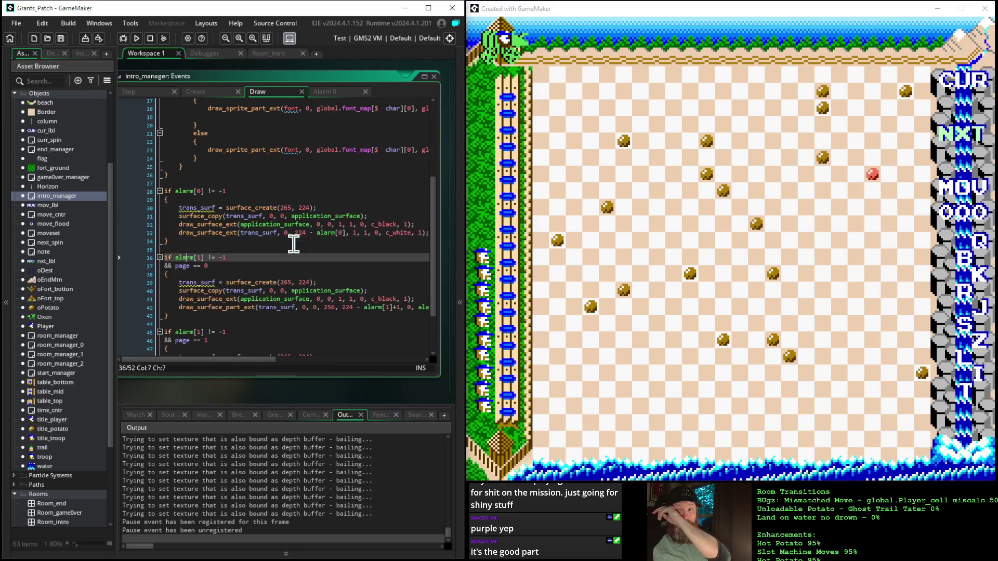
key("Up")
key("Up")
key("Up")
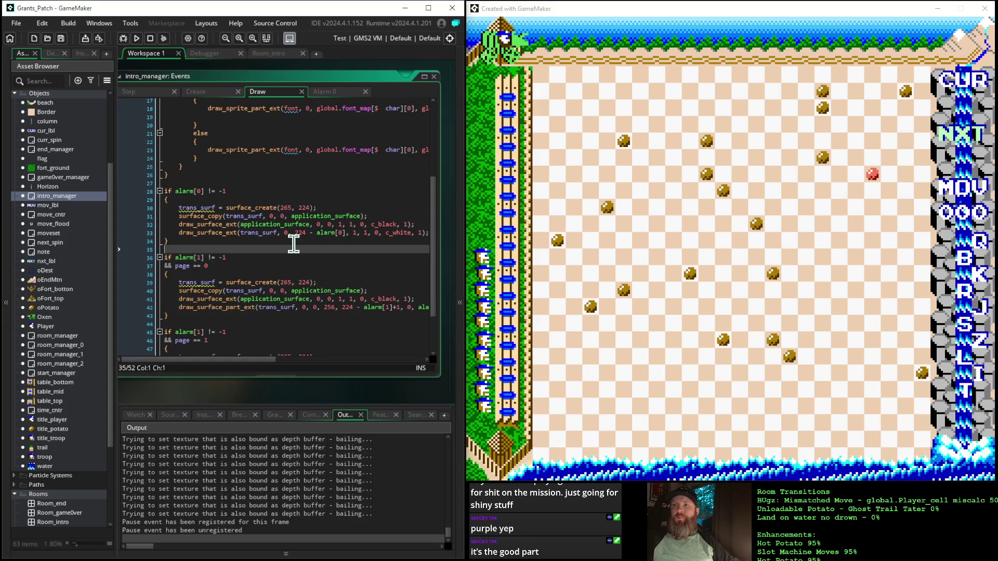
key("End")
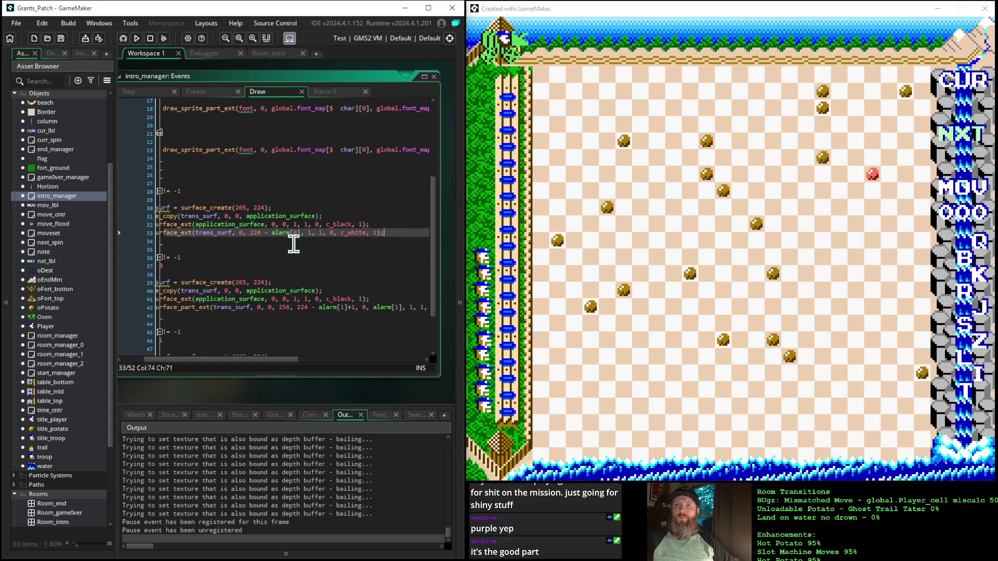
key("Return")
key("ctrl+v")
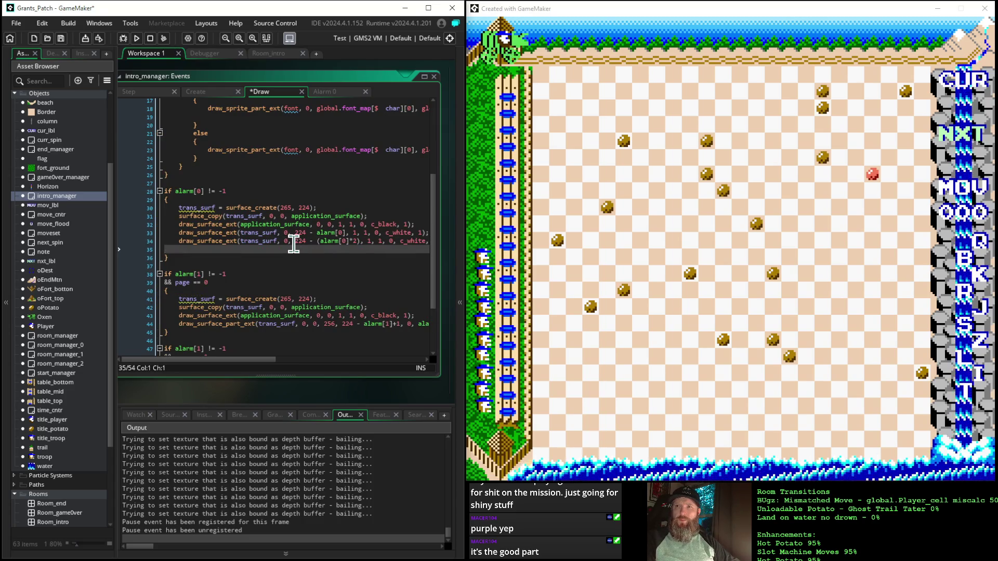
key("BackSpace")
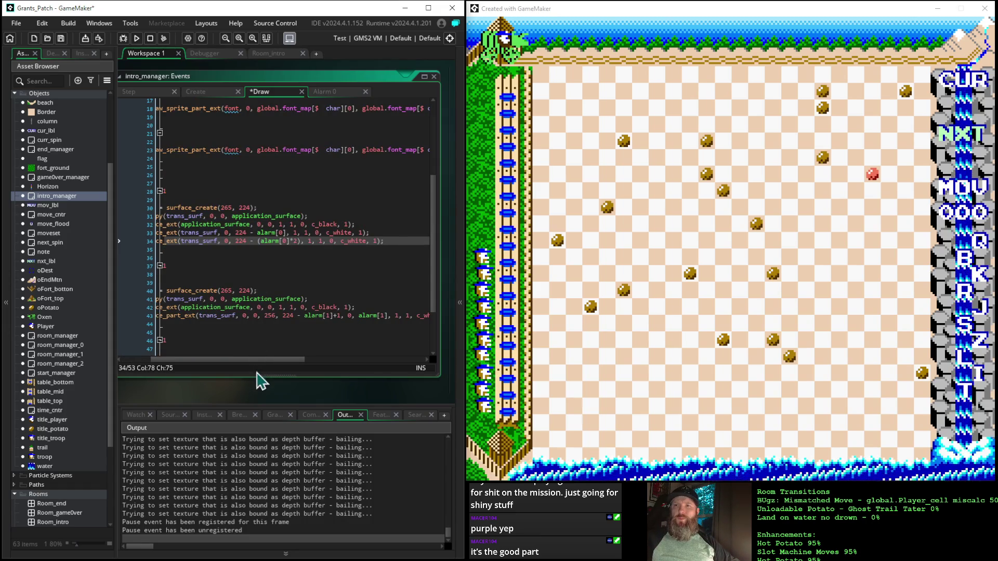
- Comment out the old 224 - alarm[0] draw line 33 with //
left_click_drag(257, 360, 178, 360)
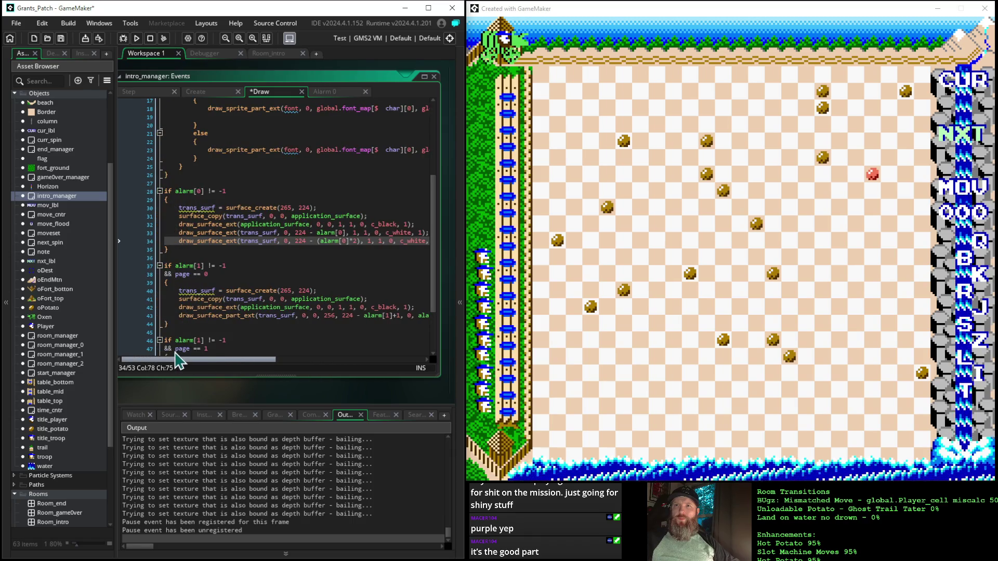
scroll(291, 250, "down", 3)
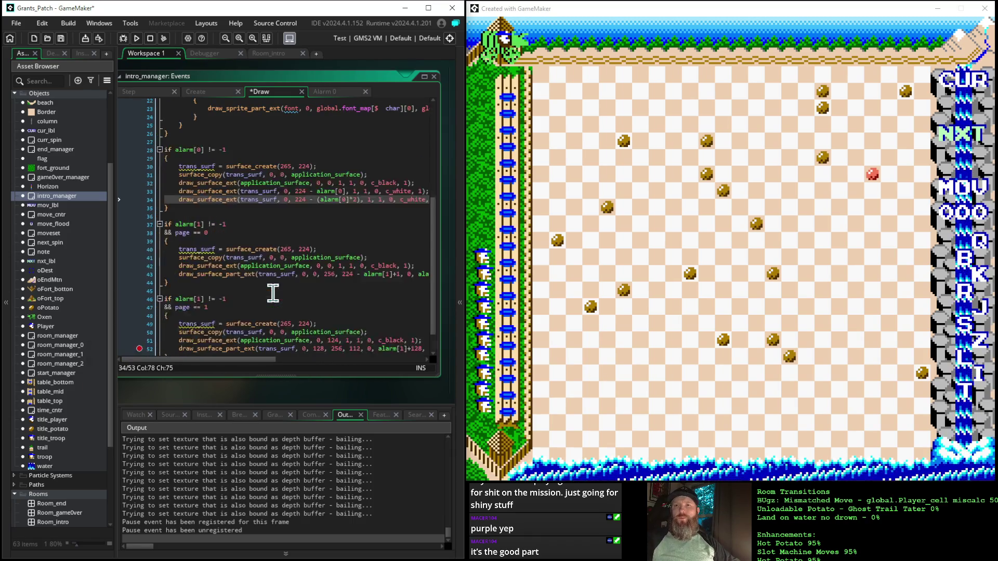
scroll(275, 288, "up", 3)
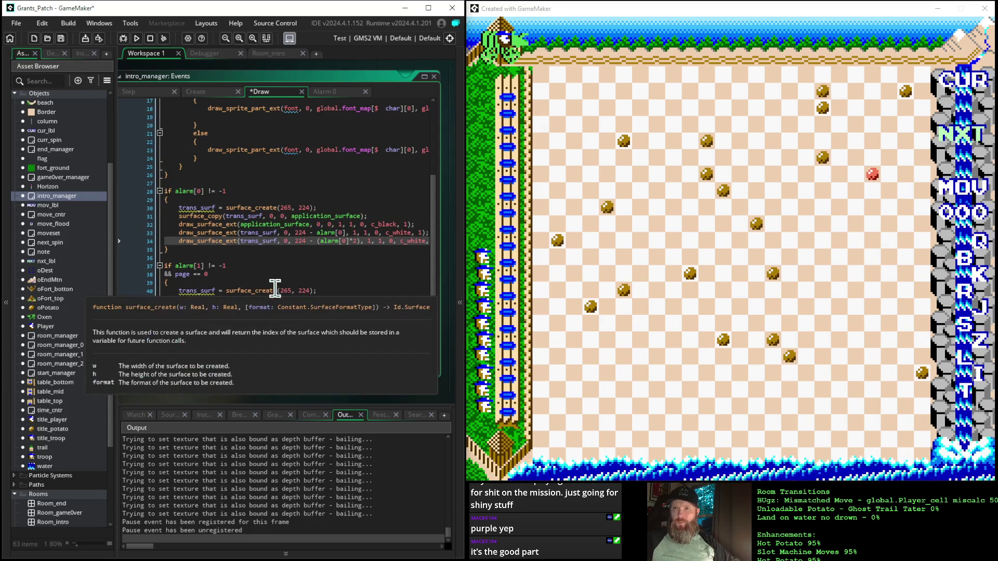
left_click(181, 234)
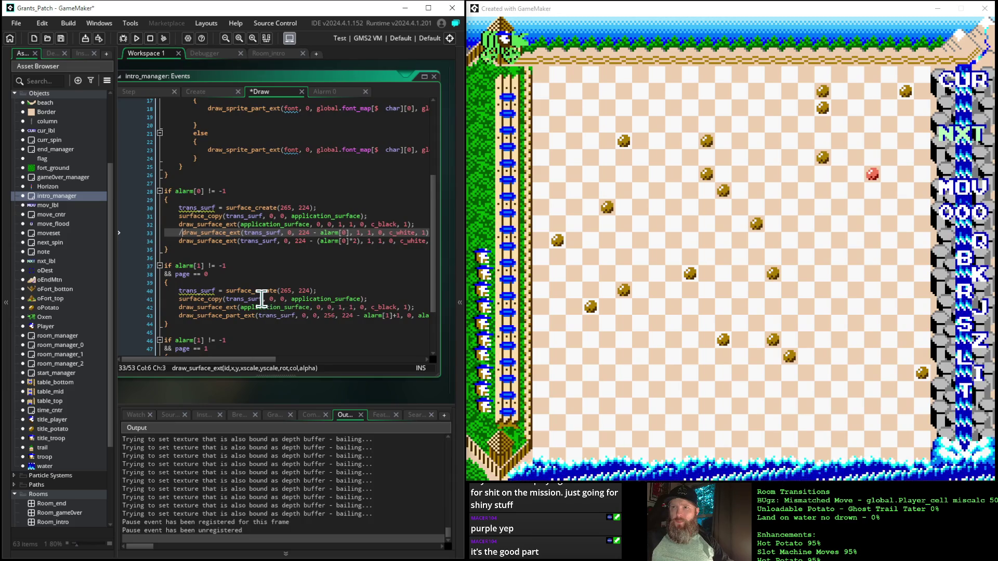
type("//")
scroll(255, 366, "right", 3)
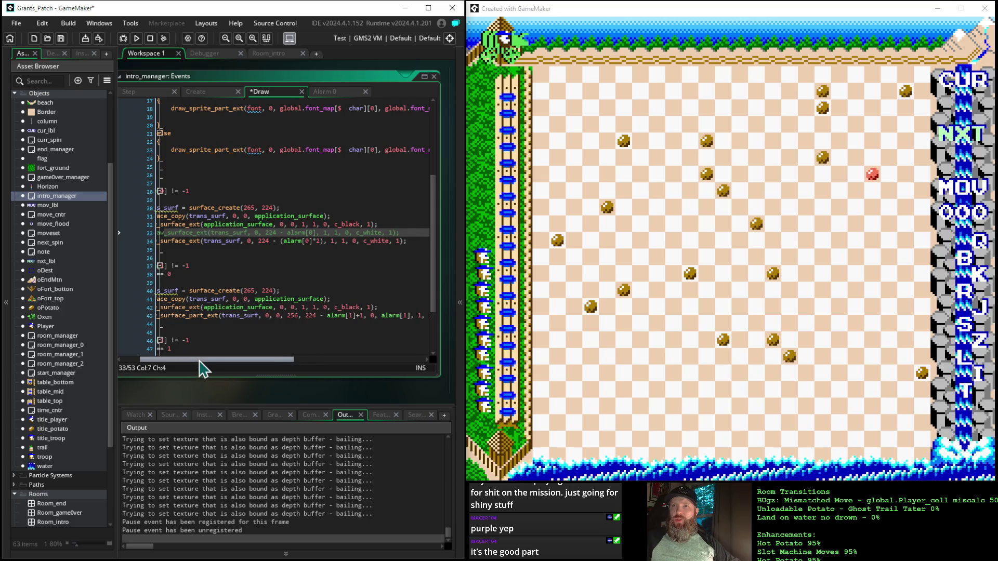
scroll(201, 363, "left", 3)
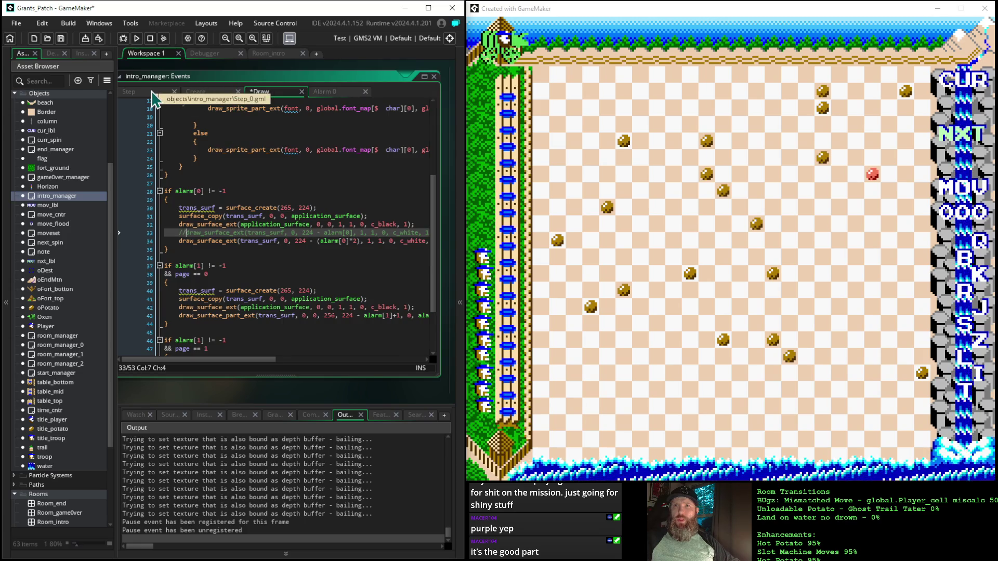
- Change the alarm[0] value from 224 to 112 in intro_manager's Step event and run the game
left_click(152, 94)
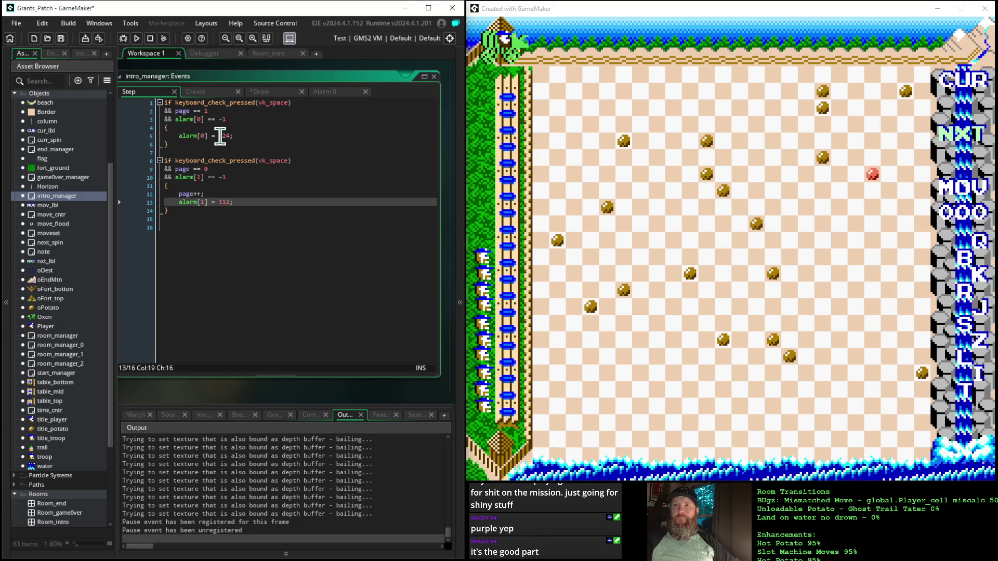
double_click(224, 136)
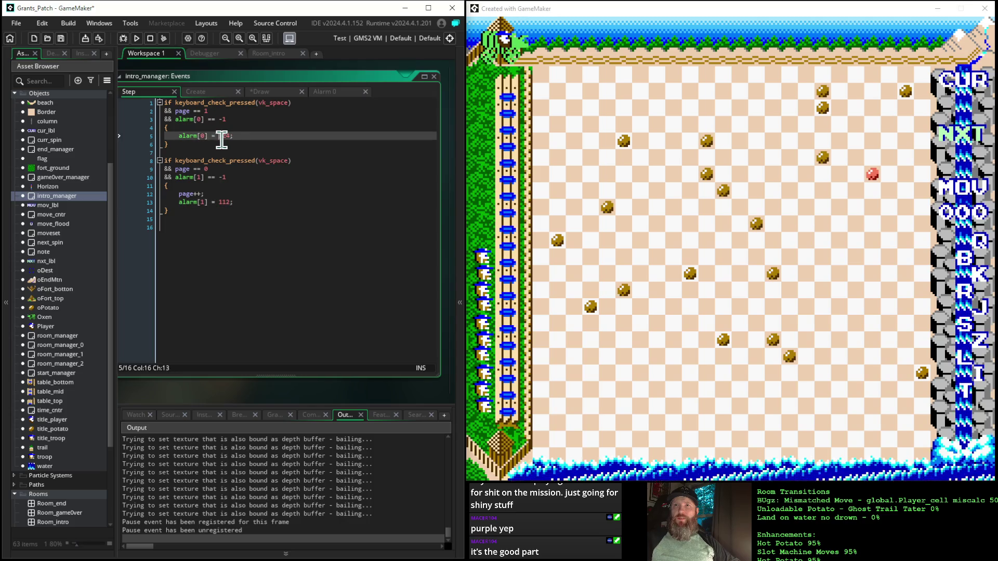
type("112")
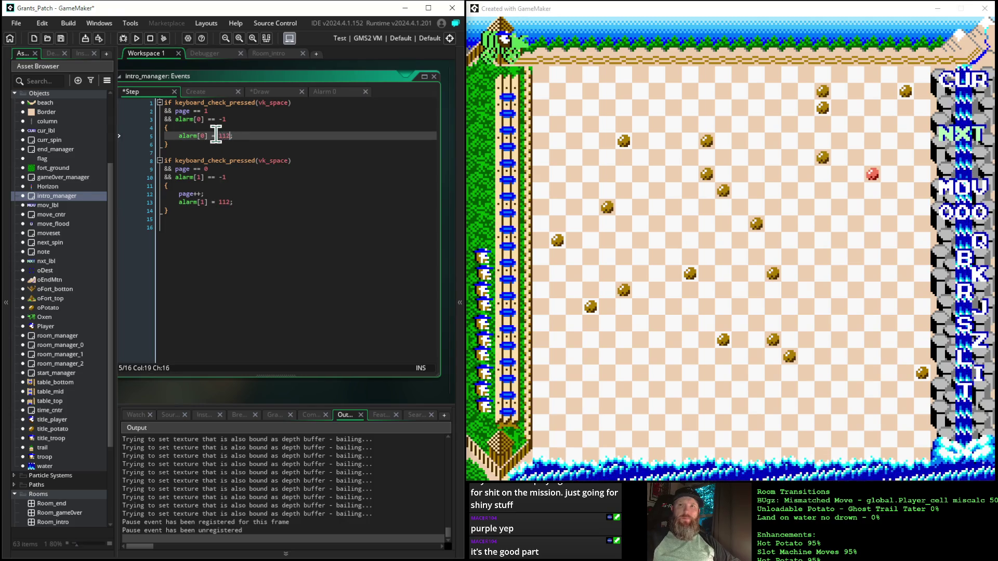
left_click(137, 38)
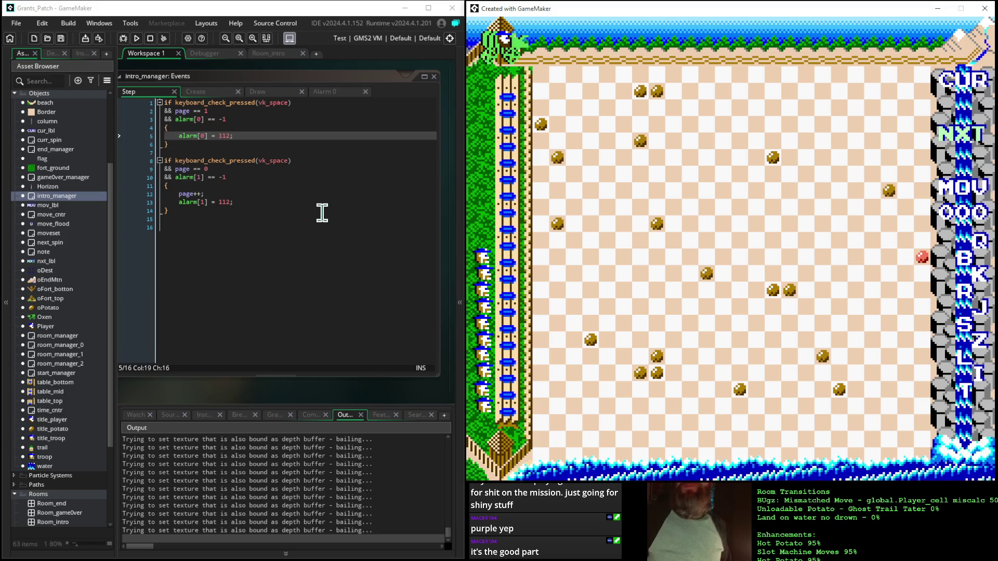
- Review the page == 1 draw_surface_part_ext block in intro_manager's Draw event
left_click(273, 92)
scroll(282, 228, "down", 8)
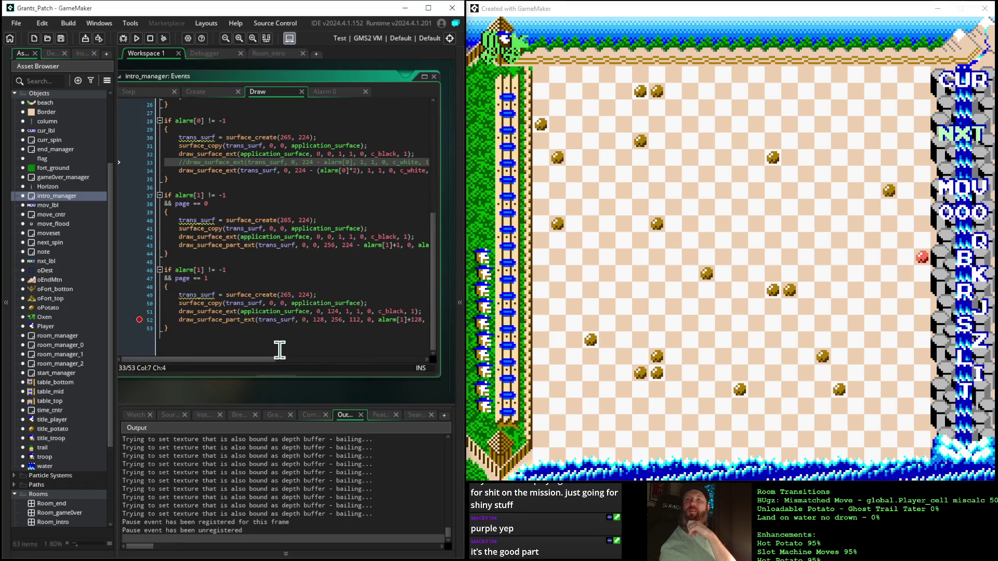
left_click(138, 319)
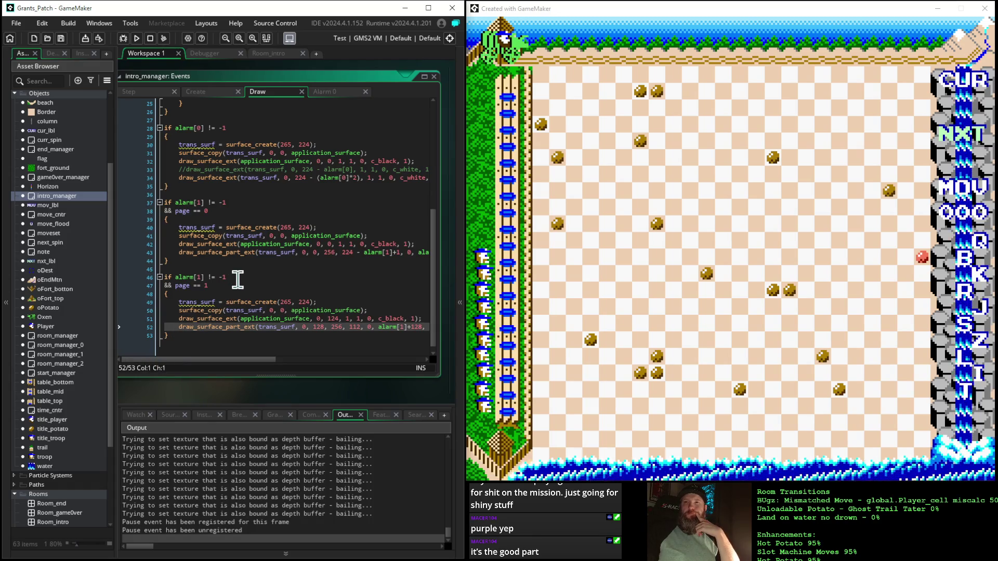
left_click(166, 269)
left_click(165, 285)
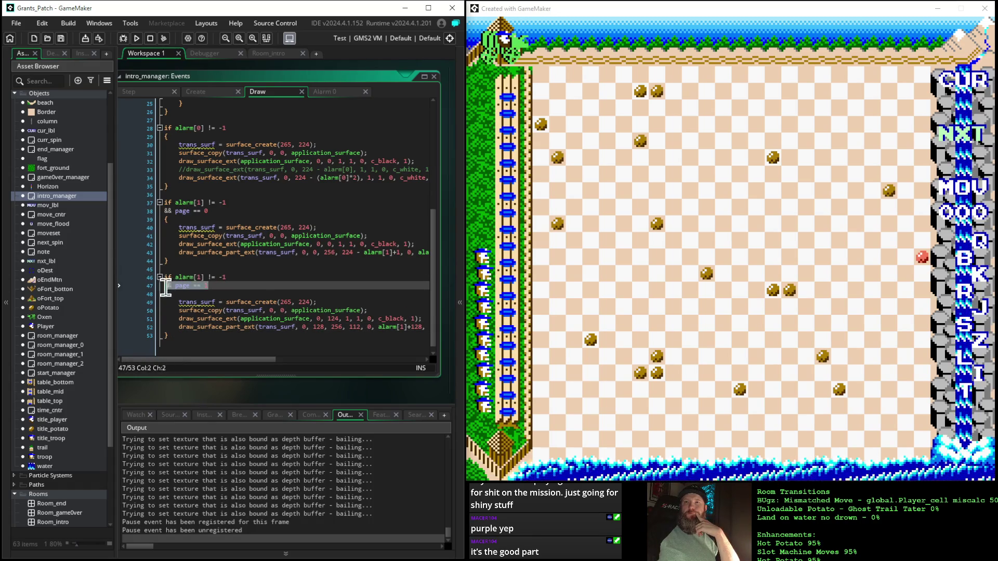
- Insert a new blank line after page++; in the Step event's page-0 block
left_click(131, 91)
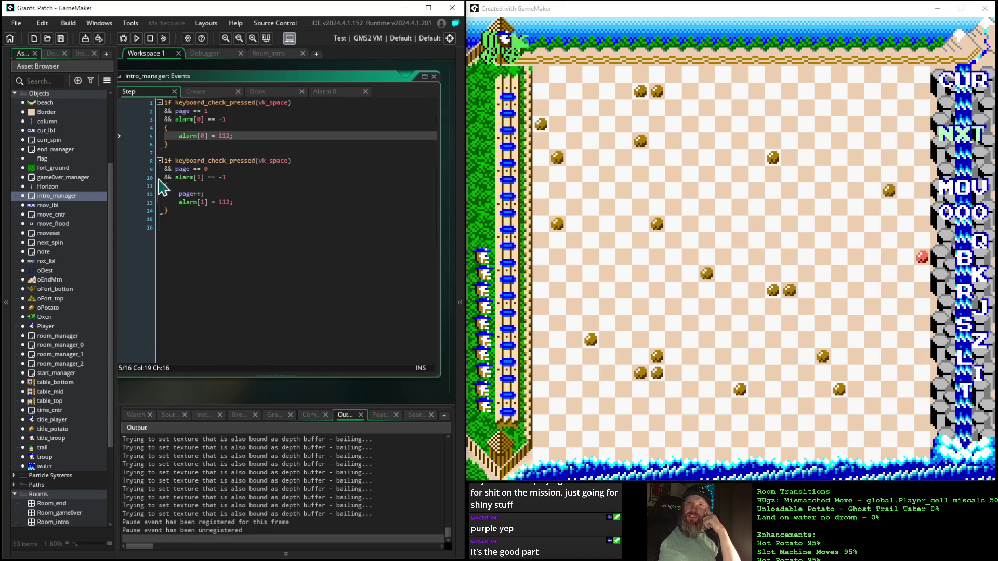
left_click(215, 193)
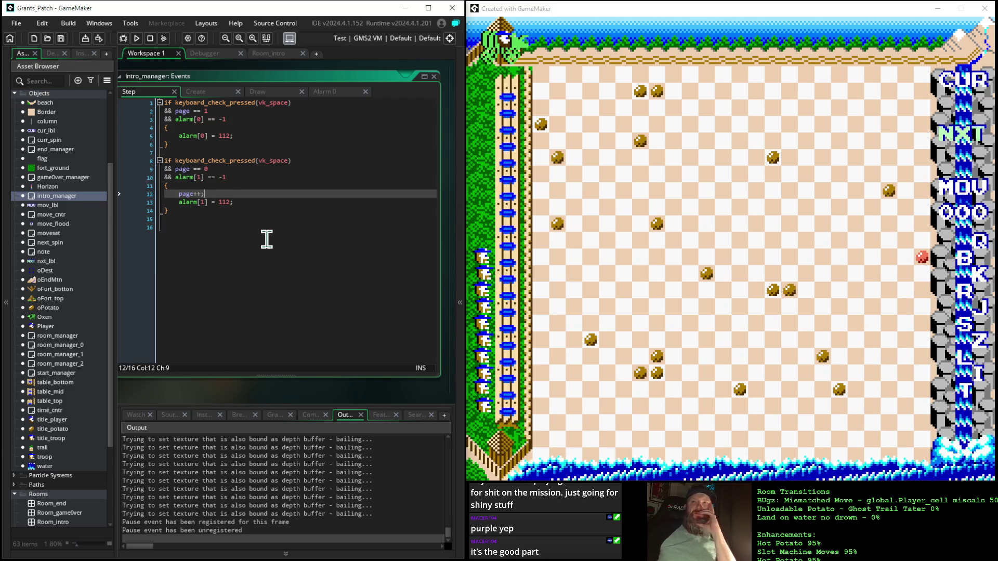
key("Return")
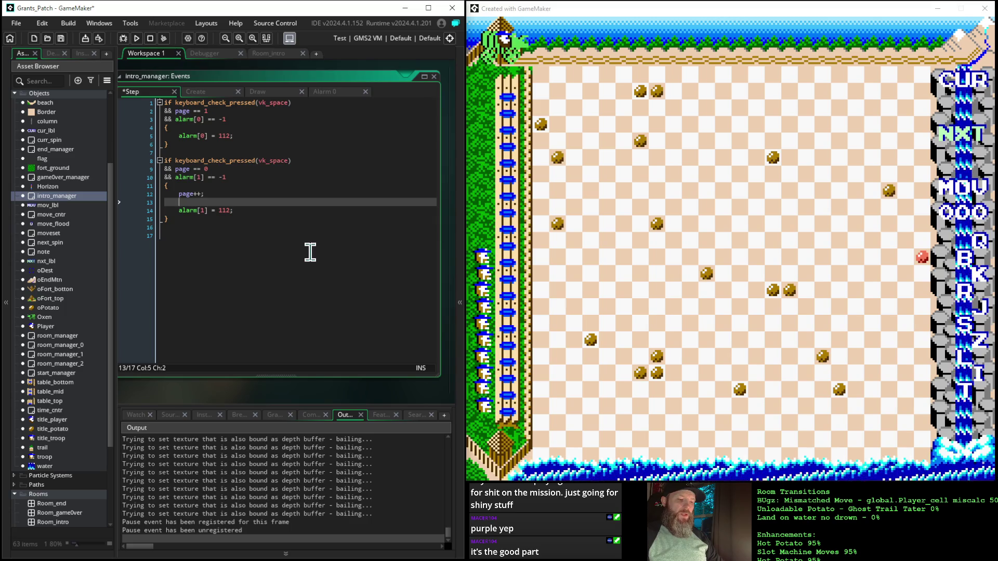
- Add 'pg1_surf = surface_create(265, 224);' after page++ in the Step event, reusing the Draw code's call
type("pg1_su")
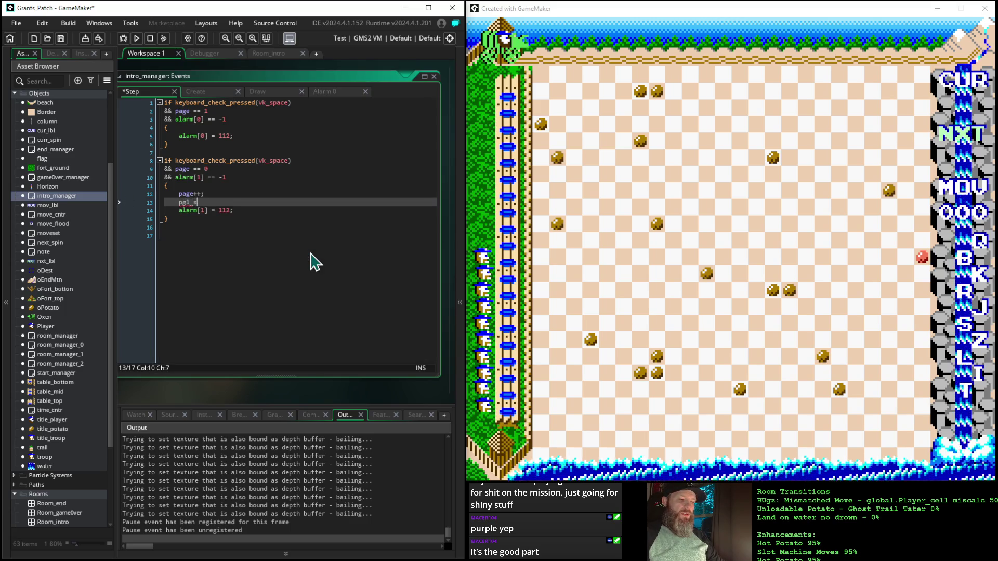
type("rf =")
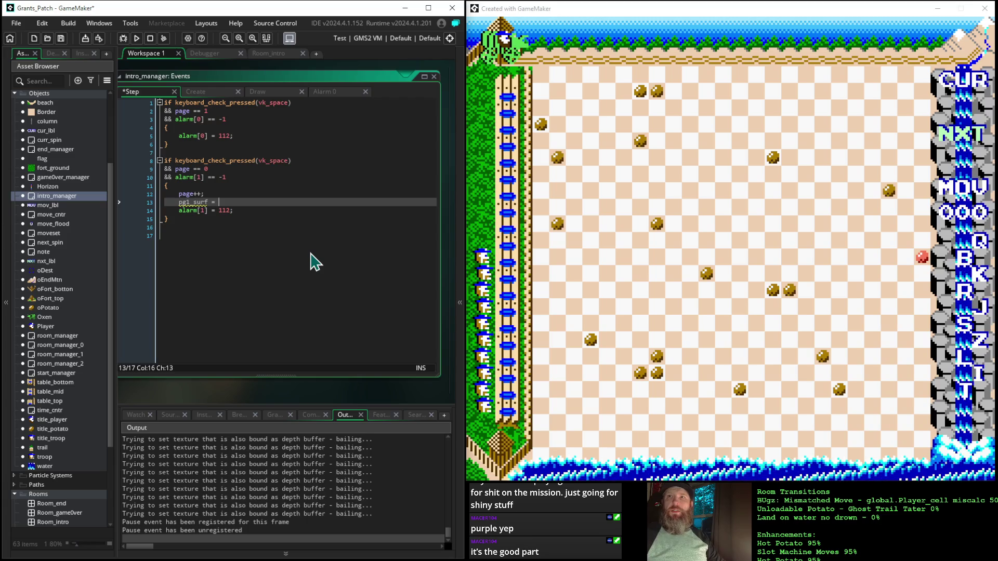
left_click(266, 97)
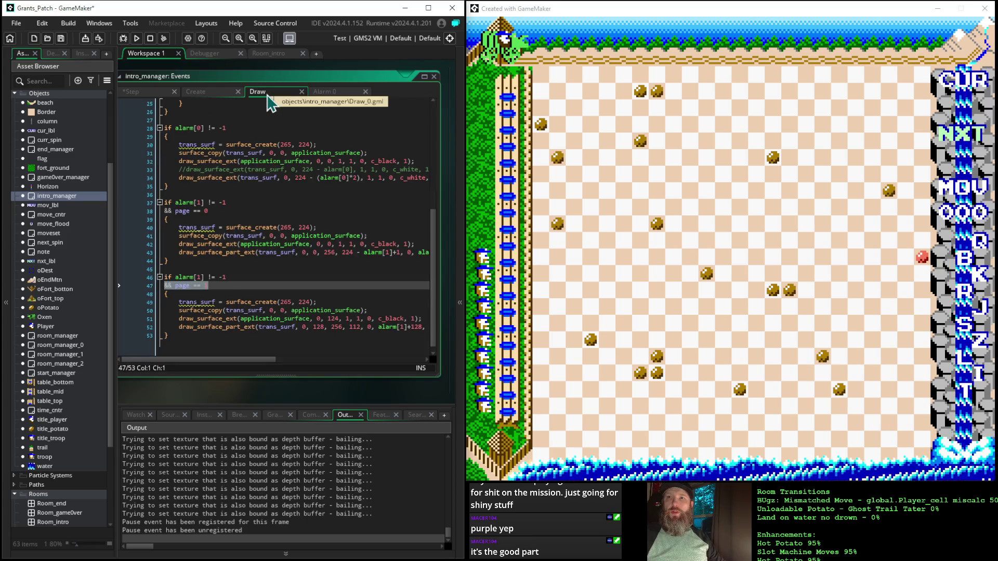
left_click(365, 310)
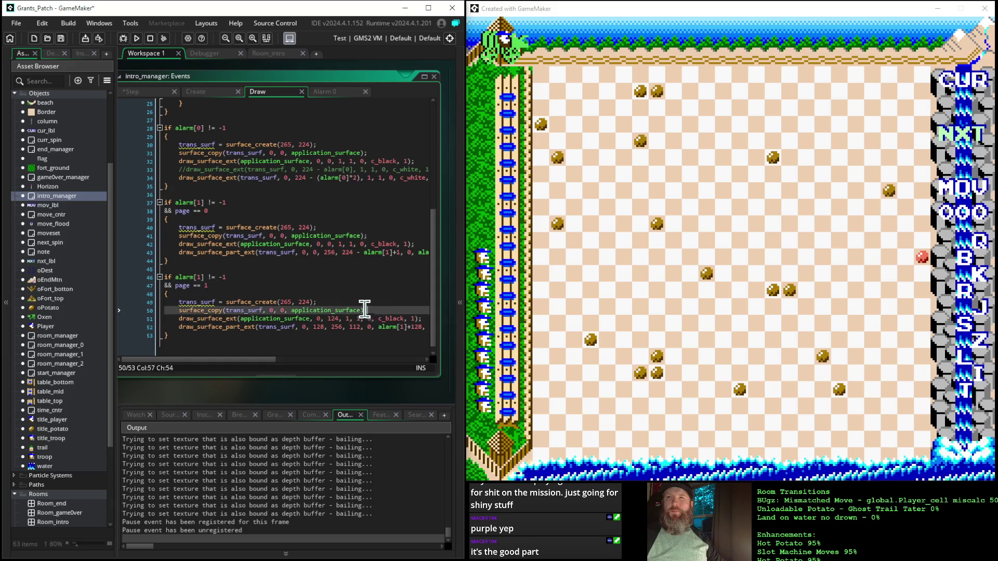
left_click_drag(365, 310, 207, 312)
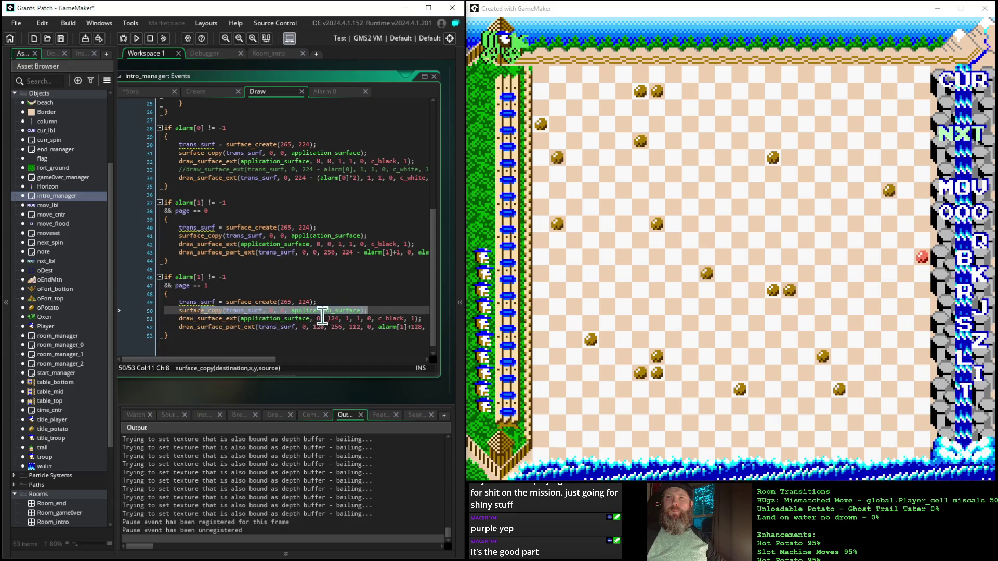
left_click_drag(318, 302, 221, 303)
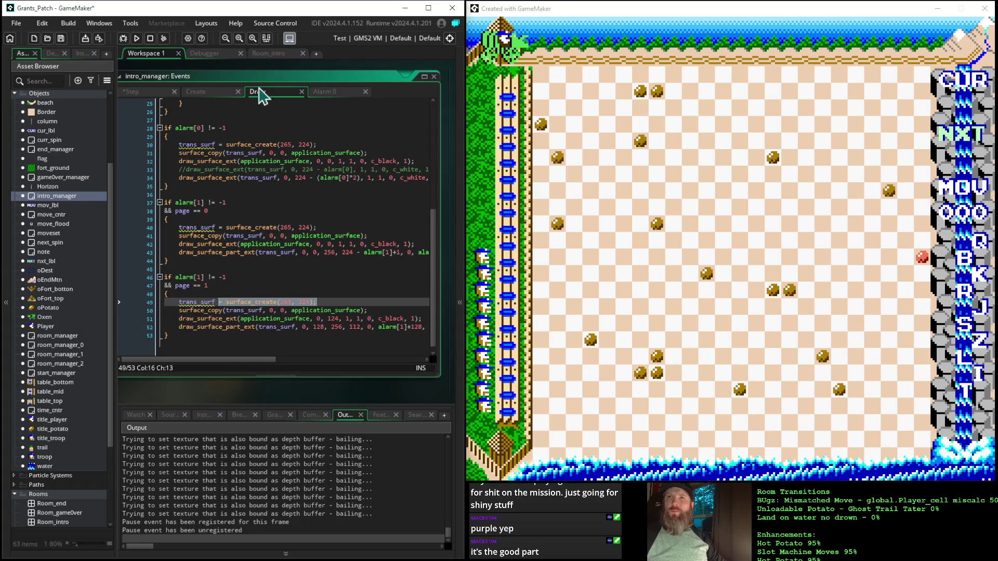
left_click(134, 91)
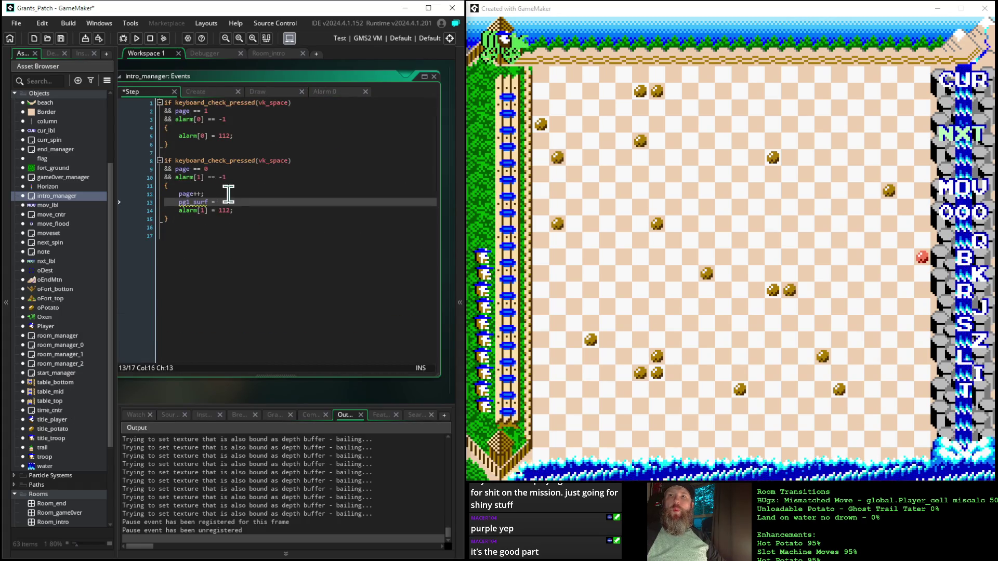
type("= surface_create(265, 224);")
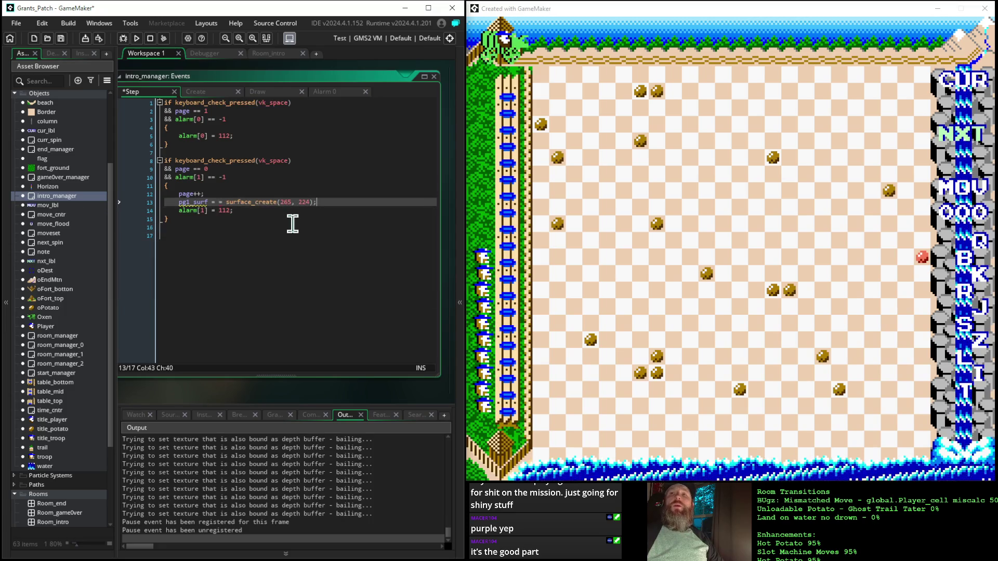
key("Return")
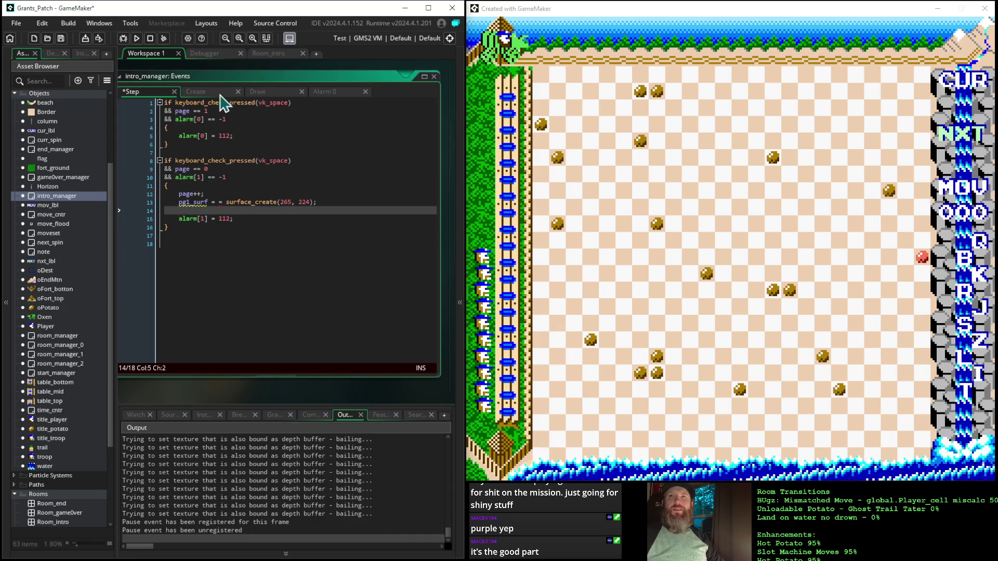
- Add 'surface_copy(pg1_surf, 0, 0, application_surface);' below it, replacing trans_surf with pg1_surf
left_click(197, 92)
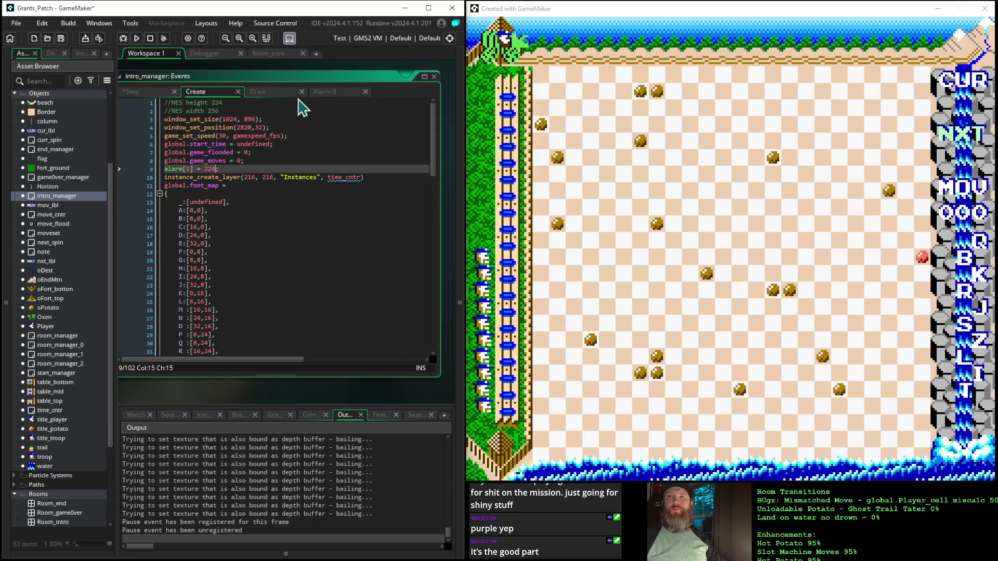
left_click(270, 92)
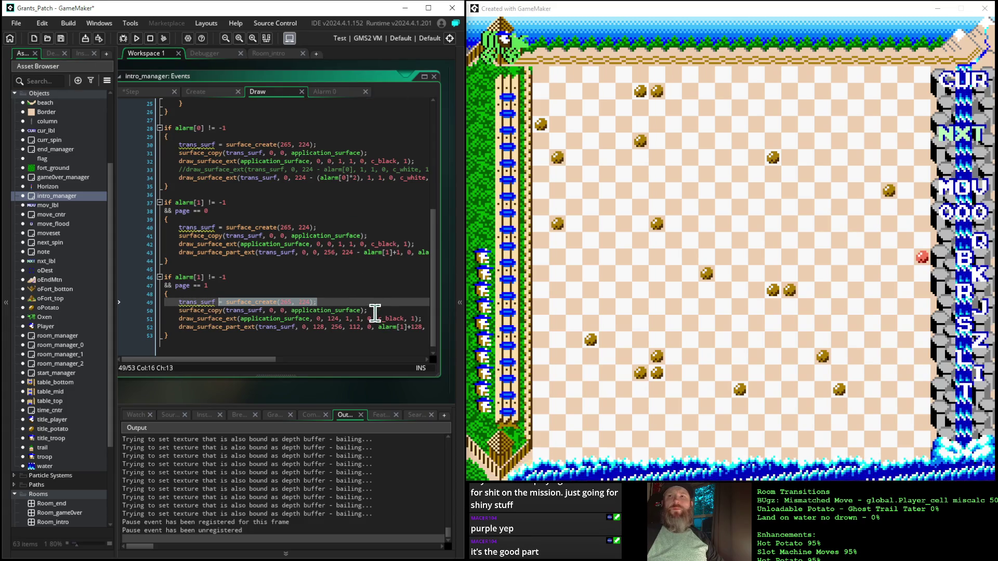
left_click_drag(370, 310, 180, 315)
key("ctrl+c")
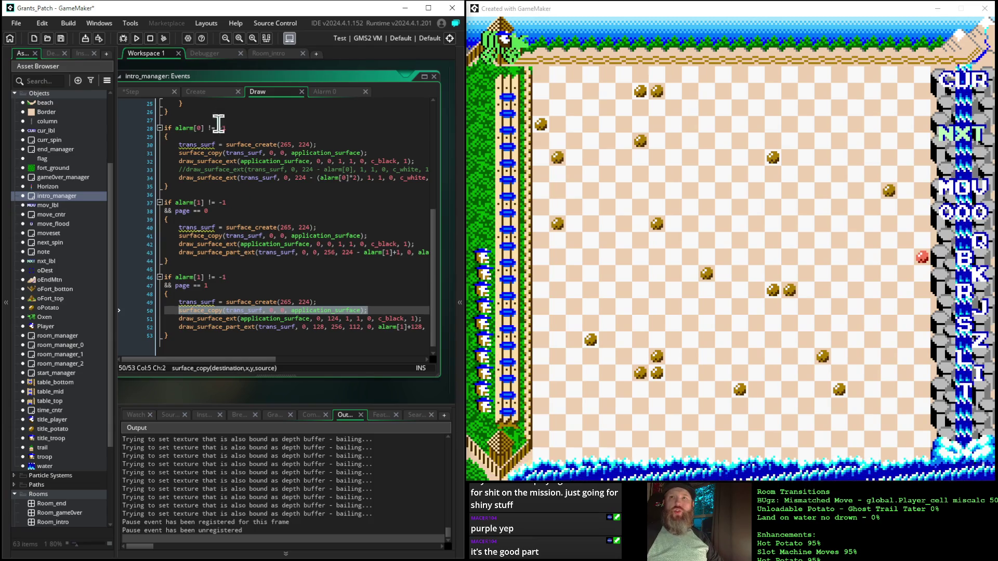
left_click(144, 98)
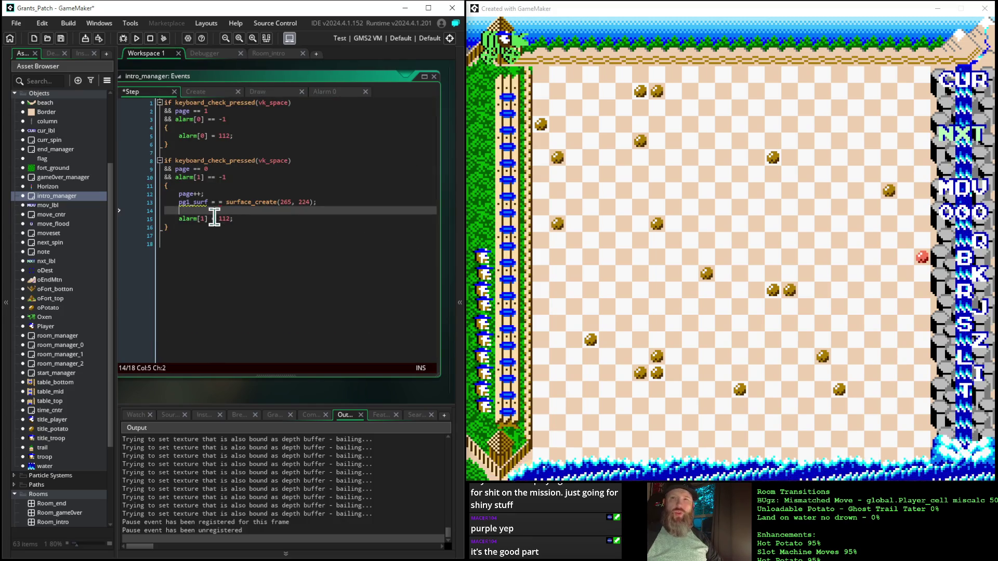
key("ctrl+v")
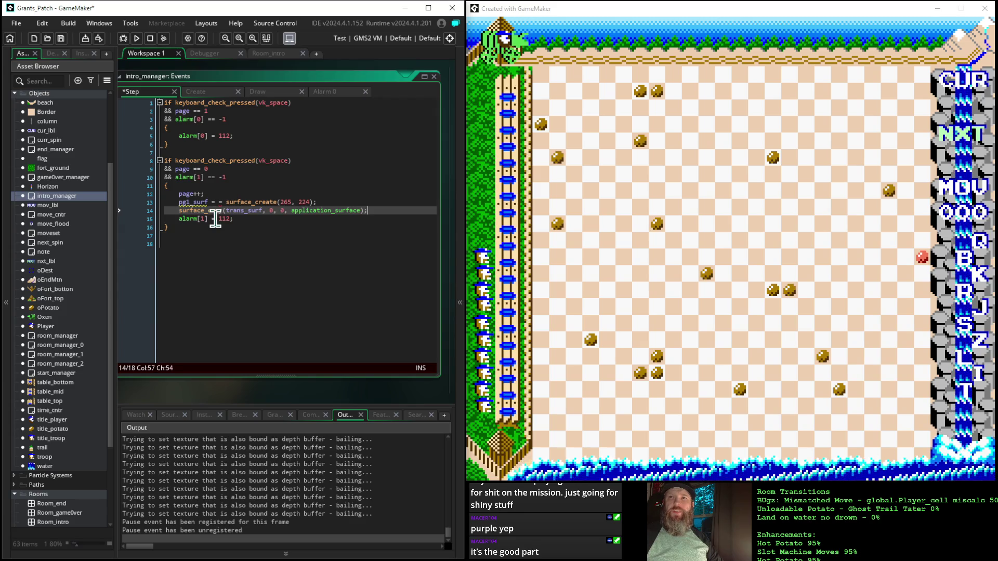
left_click(179, 202)
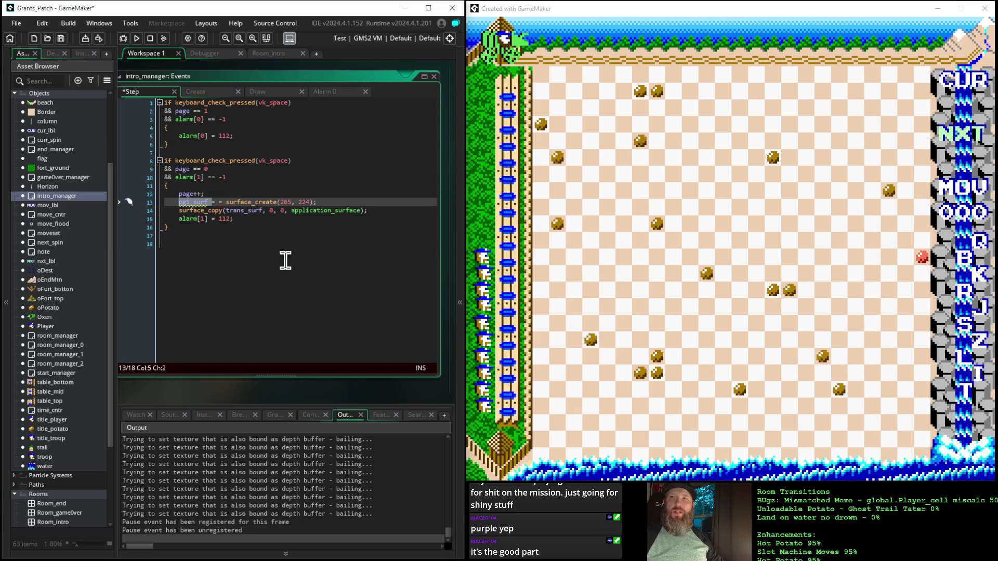
left_click_drag(265, 211, 226, 212)
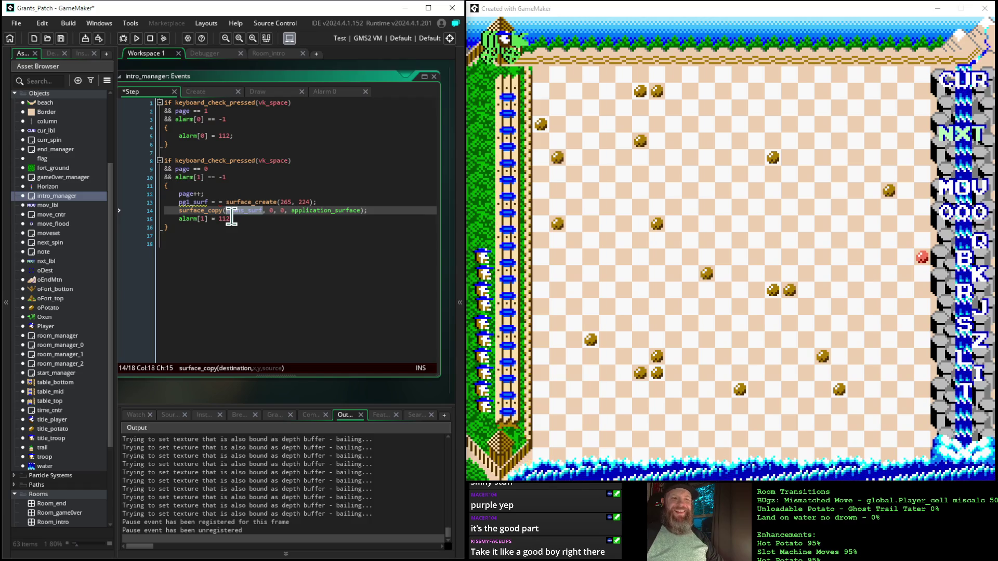
type("pg1_surf")
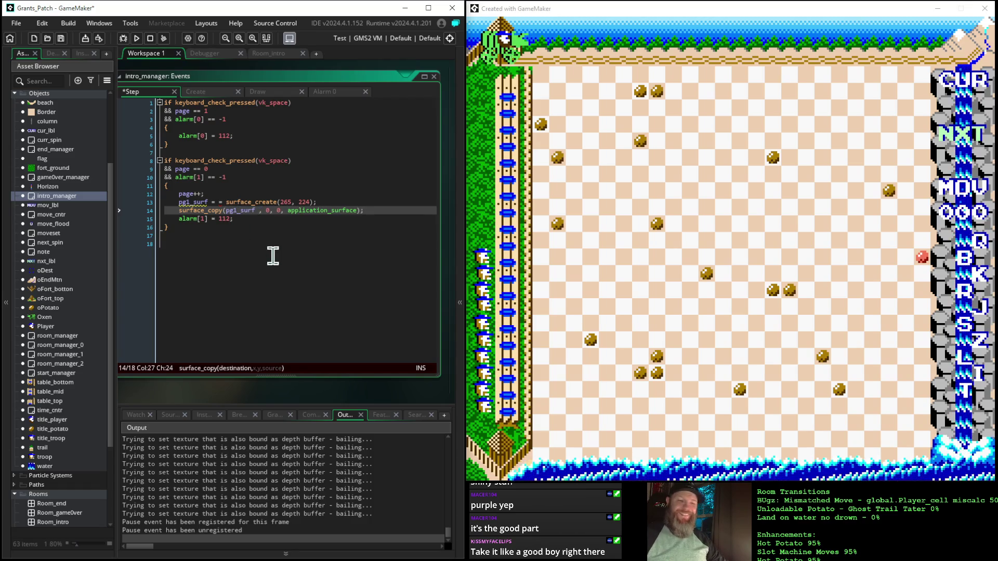
key("BackSpace")
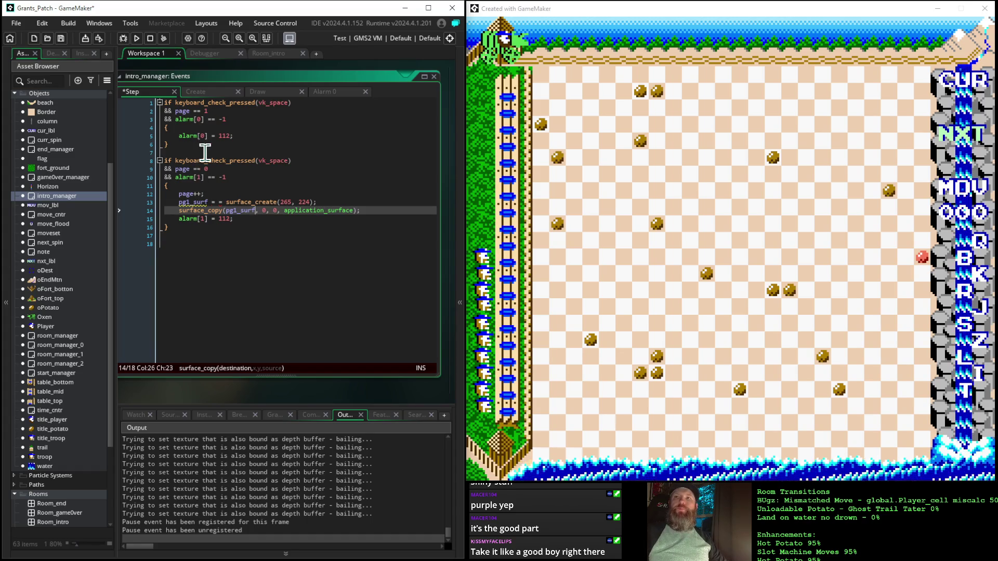
- Show the Draw event code at the page-1 alarm check
mouse_move(212, 157)
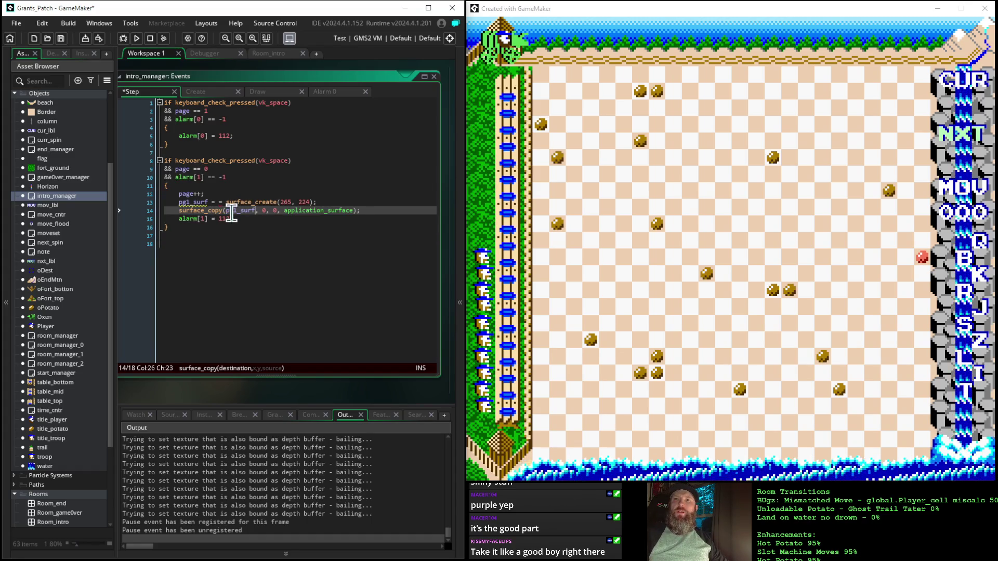
double_click(210, 202)
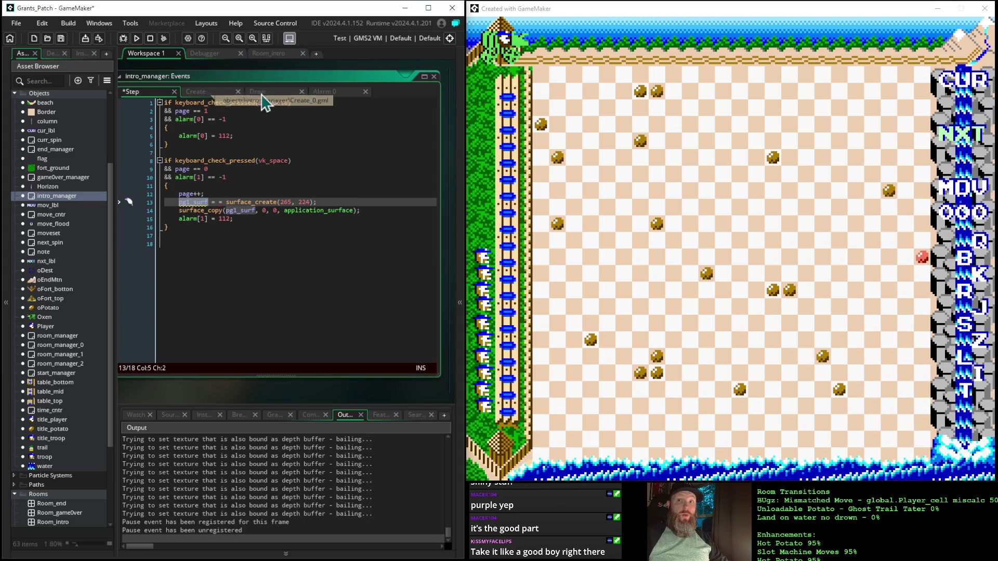
left_click(275, 93)
left_click(263, 277)
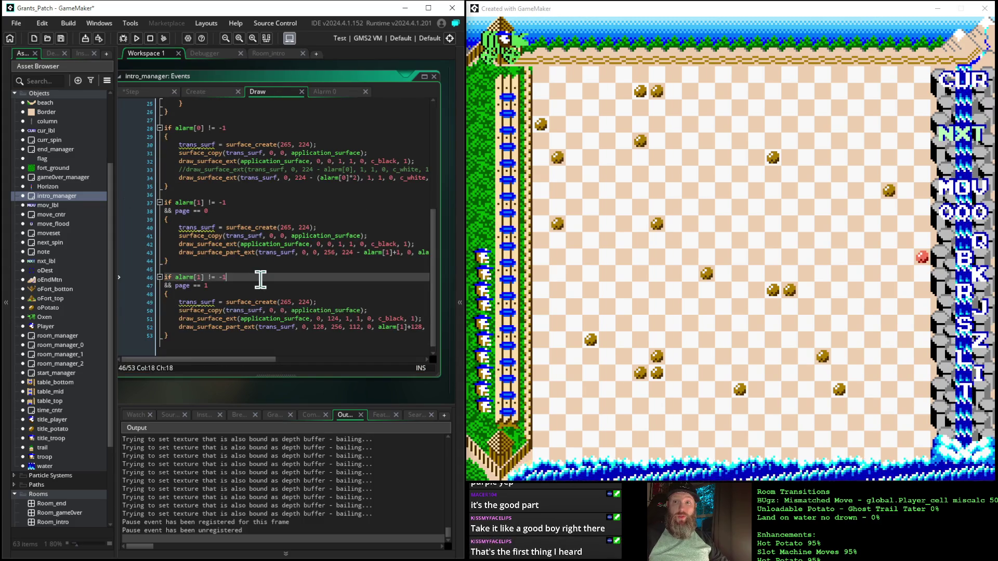
scroll(263, 276, "down", 1)
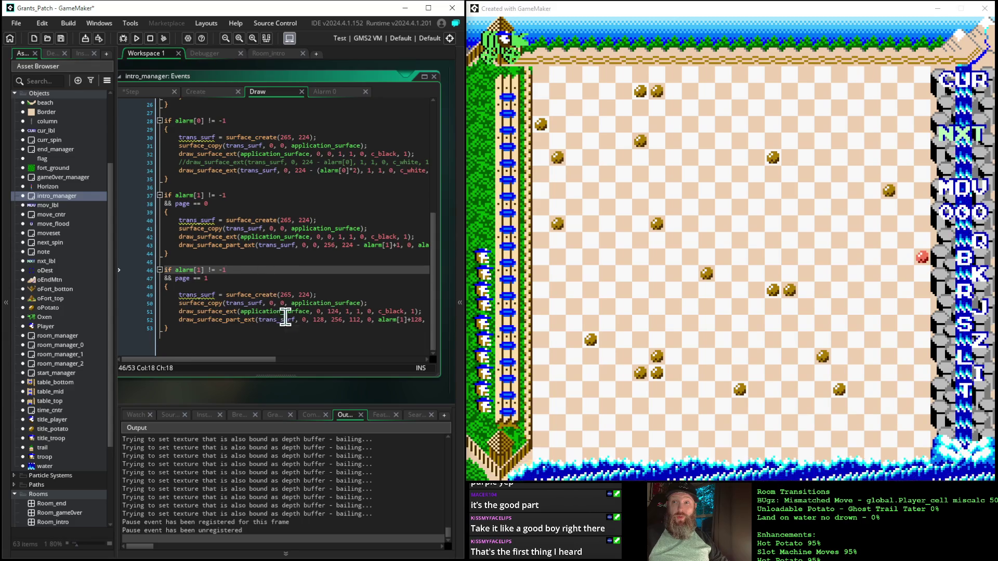
mouse_move(310, 312)
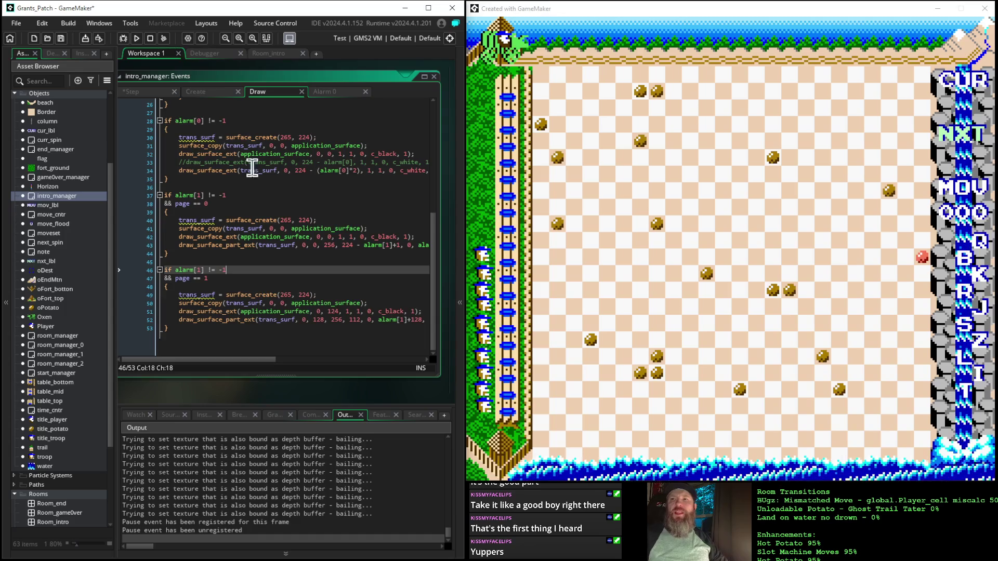
mouse_move(310, 310)
scroll(310, 310, "up", 1)
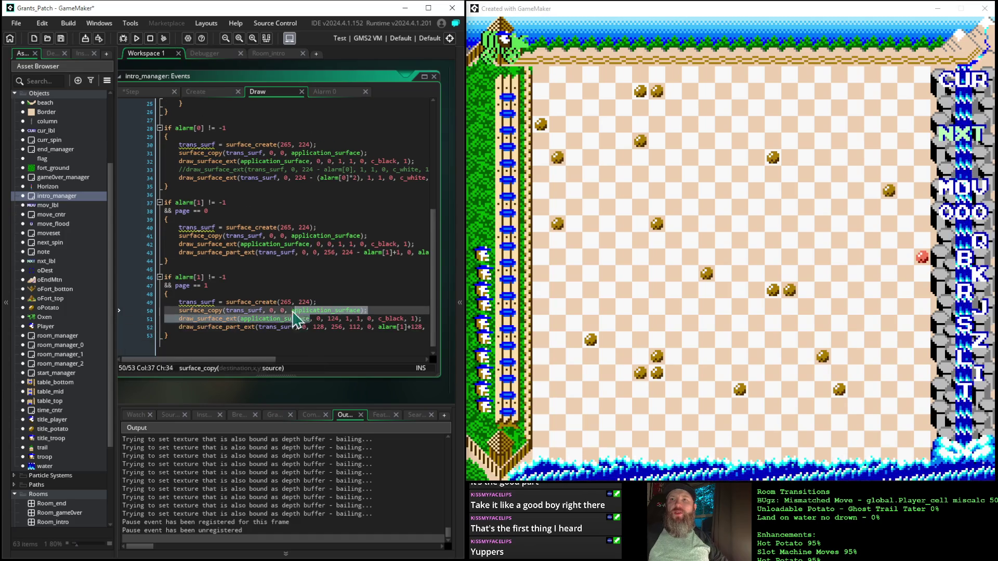
- Comment out the page-1 draw_surface_ext call on application_surface at line 51
double_click(259, 318)
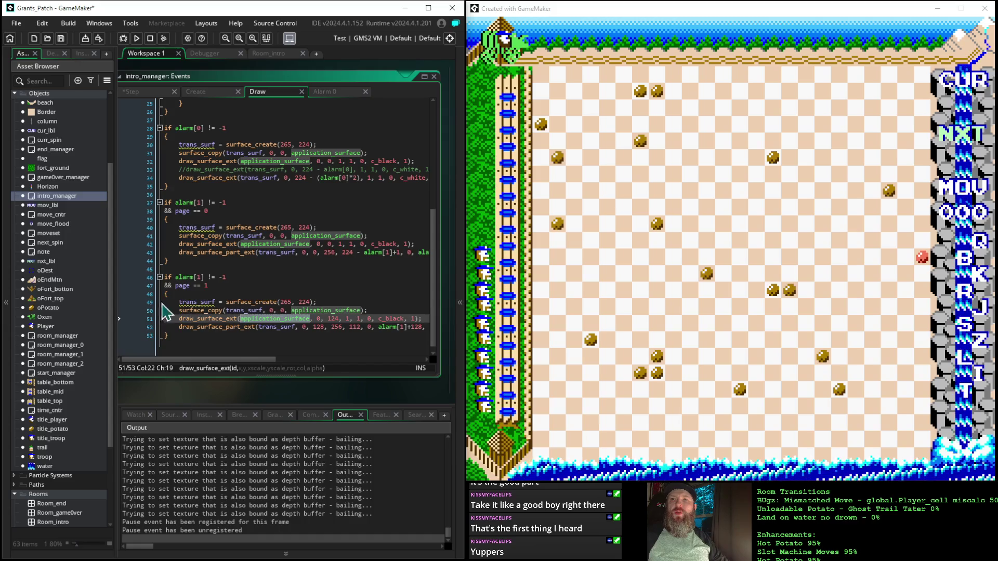
key("Home")
mouse_move(240, 314)
type("//")
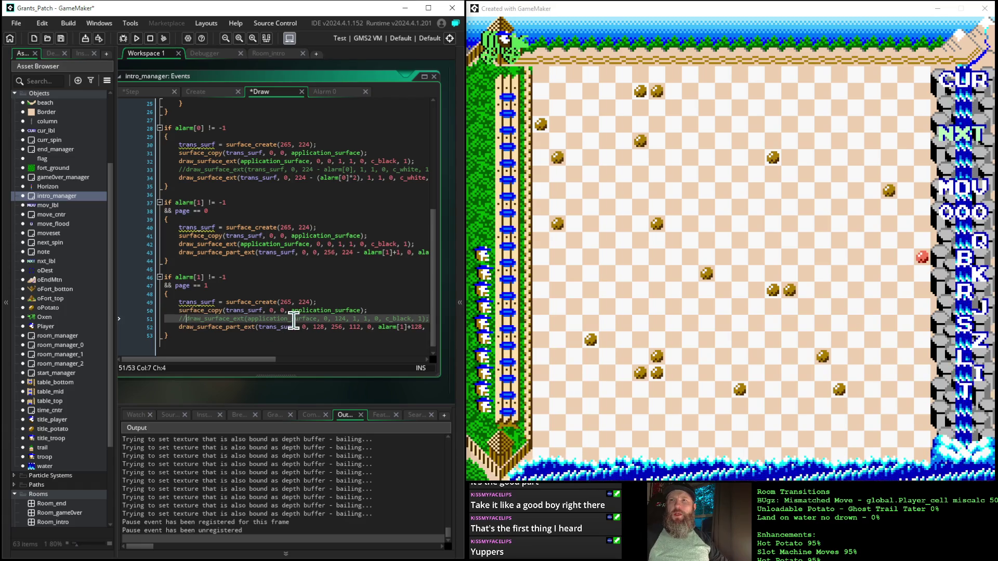
key("shift+Right")
key("shift+Right")
key("shift+Right")
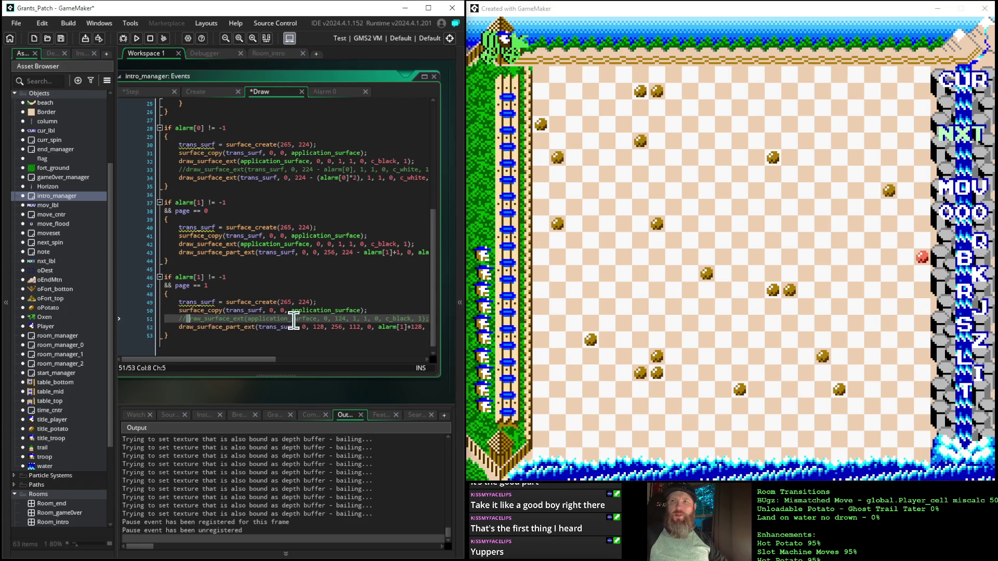
key("shift+Right")
key("shift+Right")
key("shift+Right")
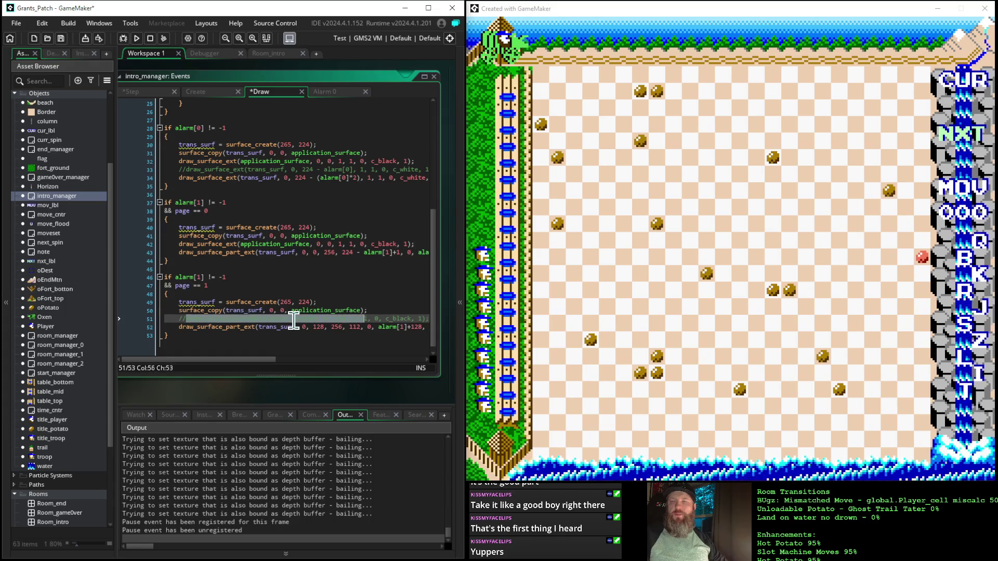
key("shift+Right")
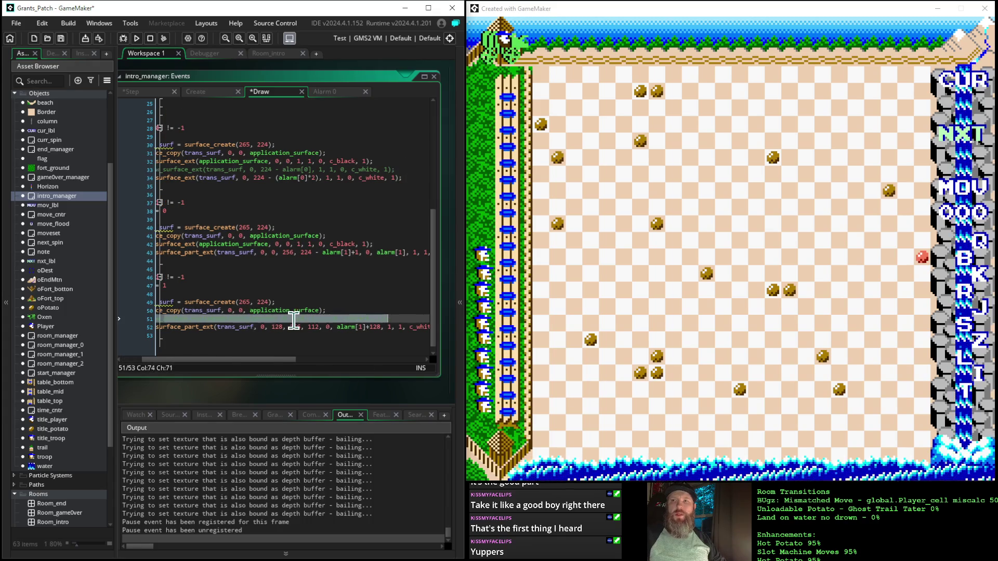
key("ctrl+k")
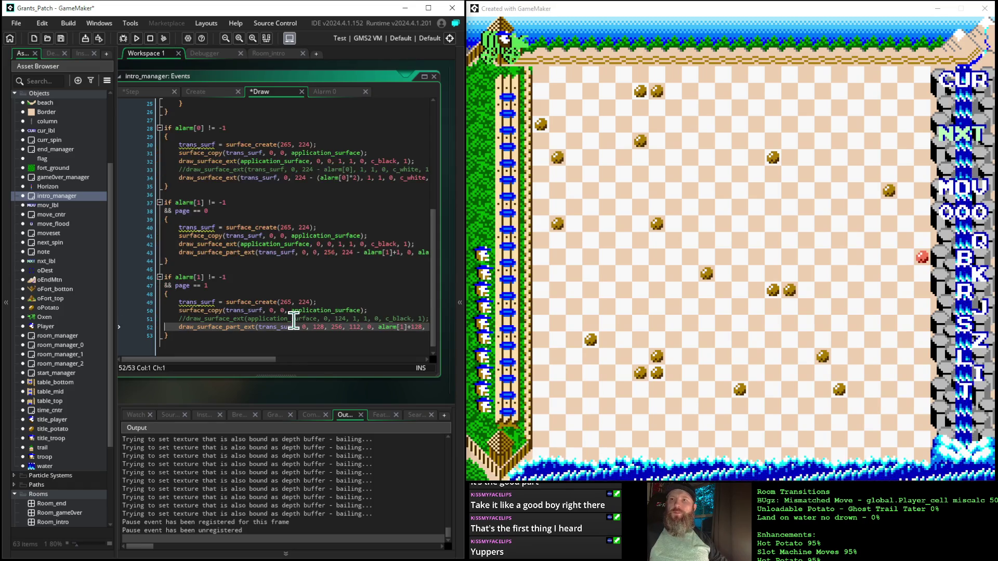
- Duplicate the commented draw line and uncomment the copy on line 52
key("Up")
key("End")
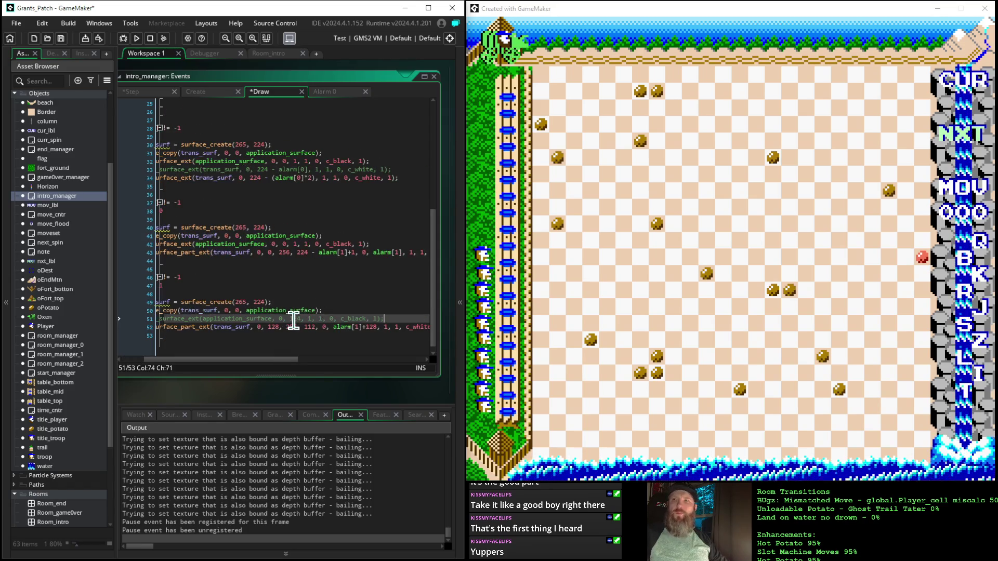
key("ctrl+d")
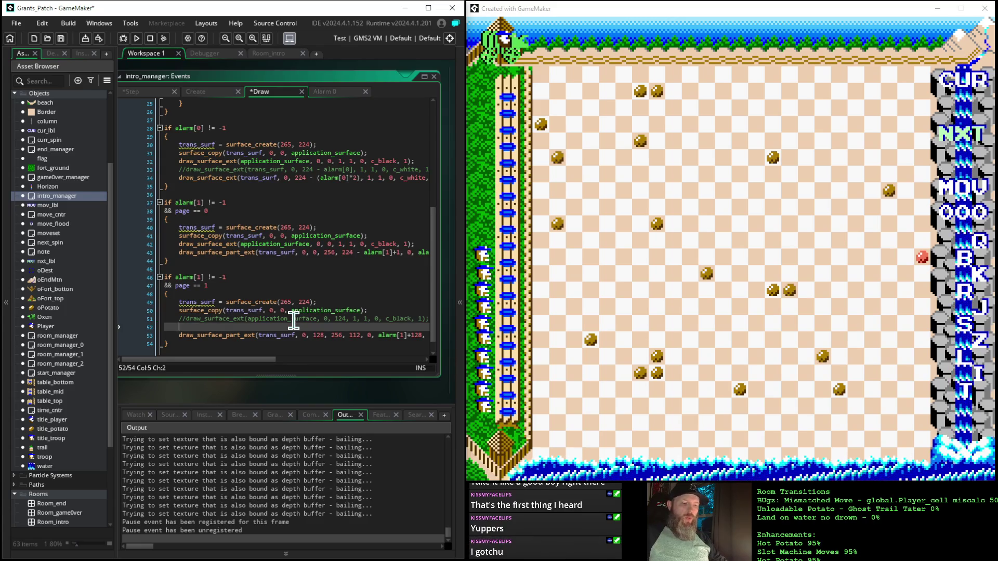
key("ctrl+shift+k")
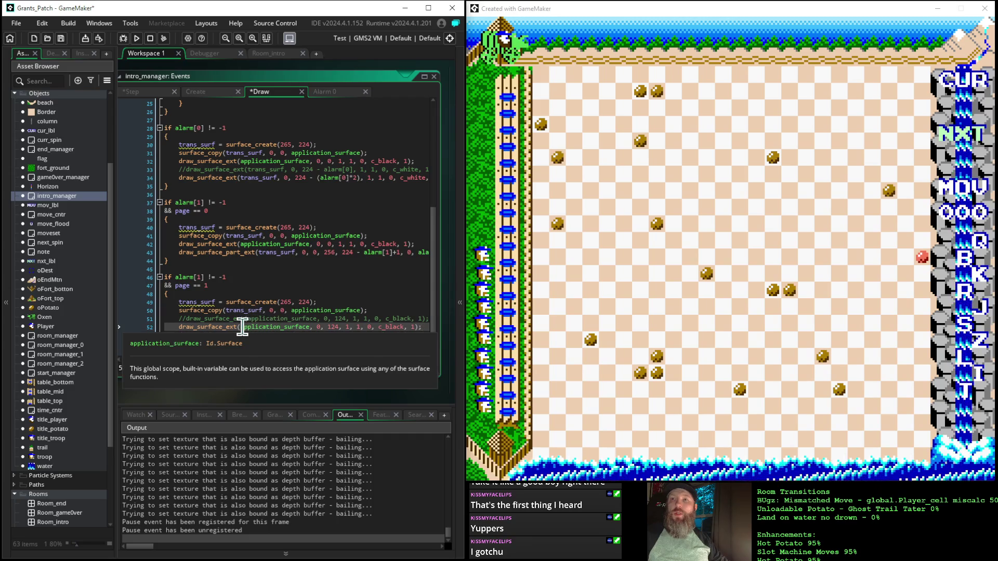
- Replace application_surface with pg1_surf in the line 52 draw_surface_ext call and check its argument order
left_click_drag(240, 327, 309, 328)
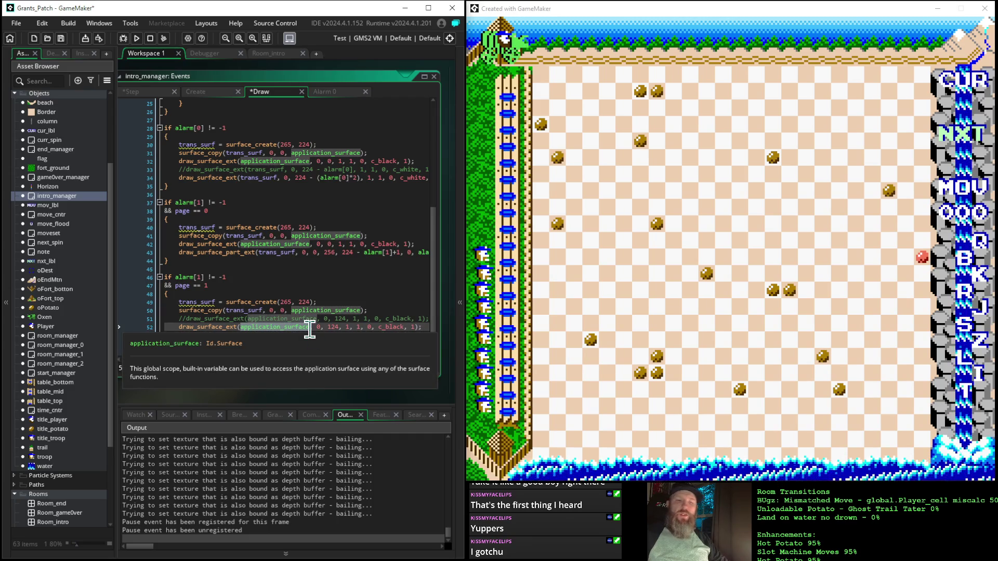
type("pg1")
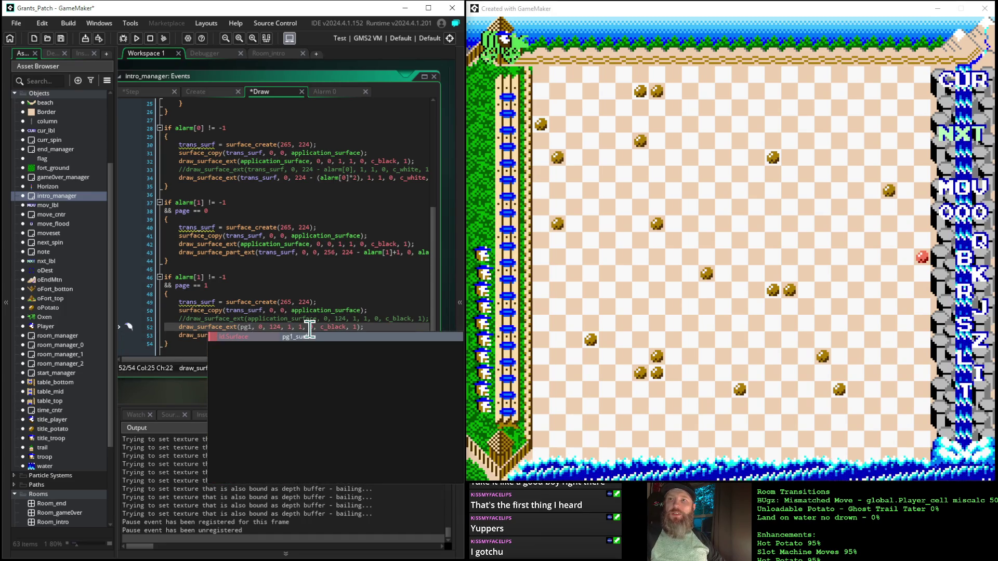
key("Return")
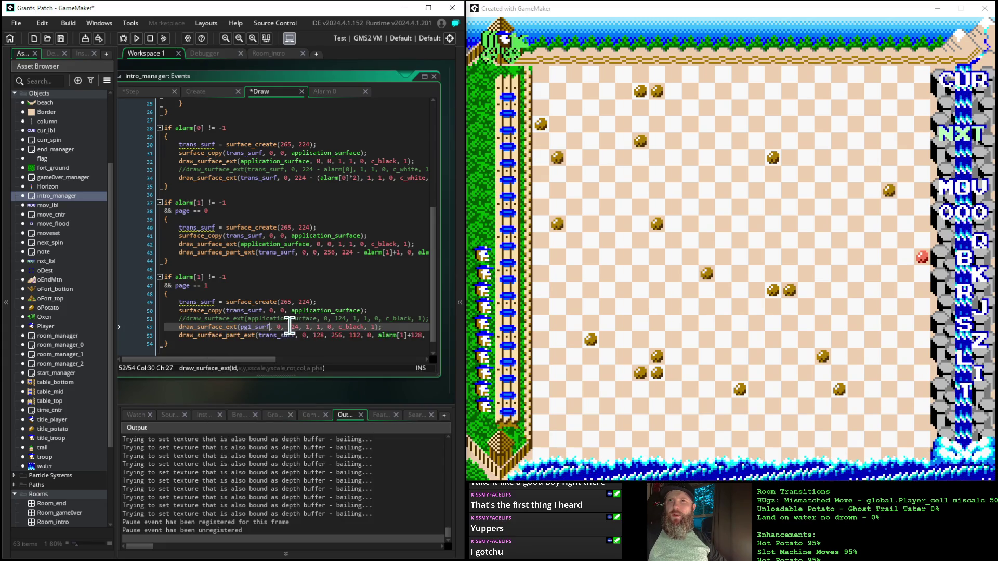
left_click(232, 326)
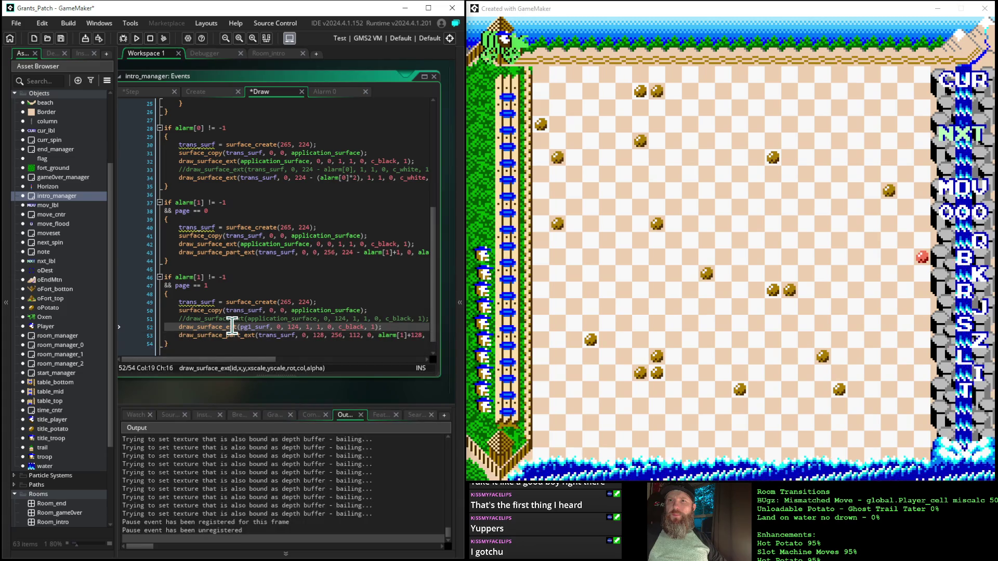
mouse_move(223, 326)
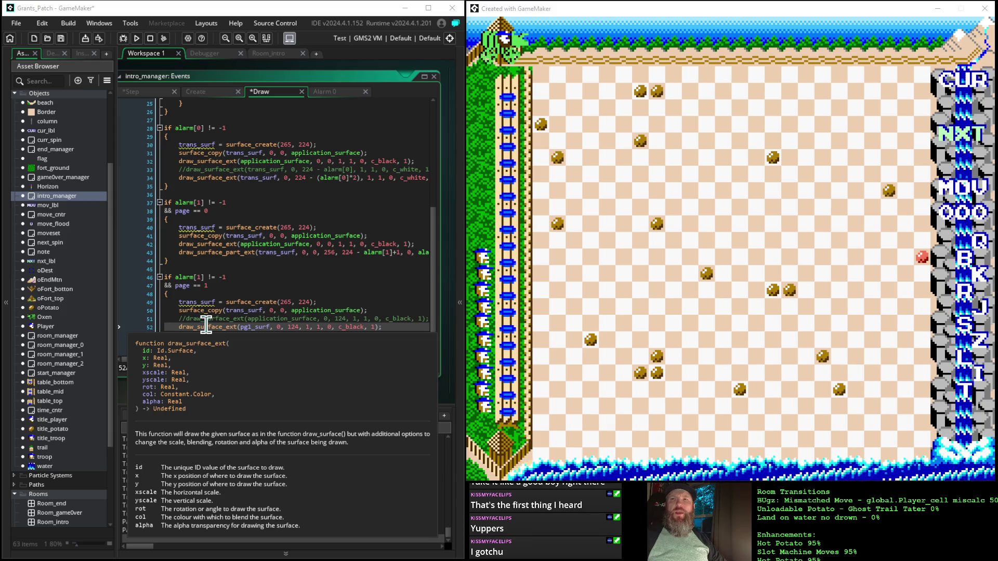
- Change line 52 to draw pg1_surf at 0, 0 in c_white, then run the game
double_click(292, 326)
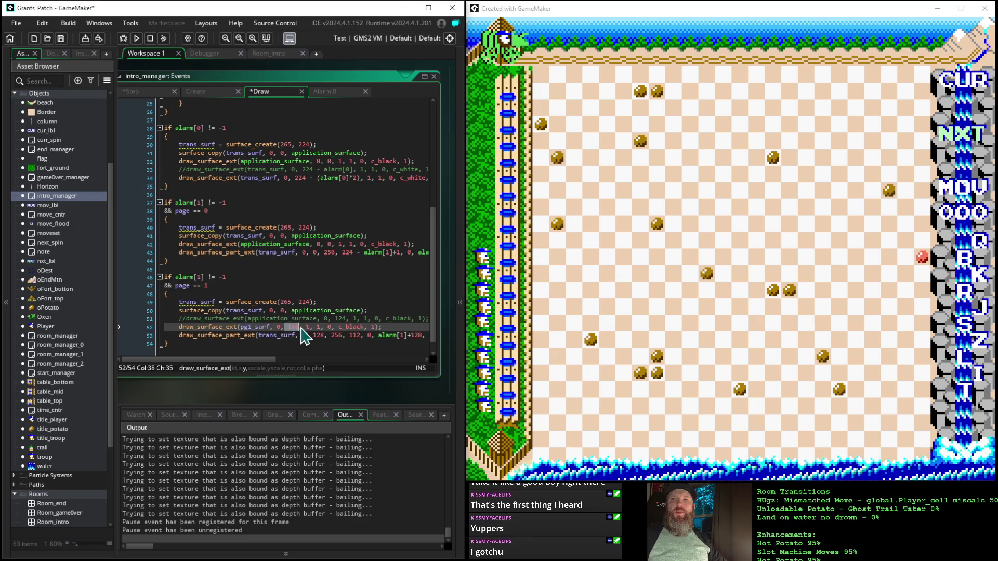
key("BackSpace")
key("BackSpace")
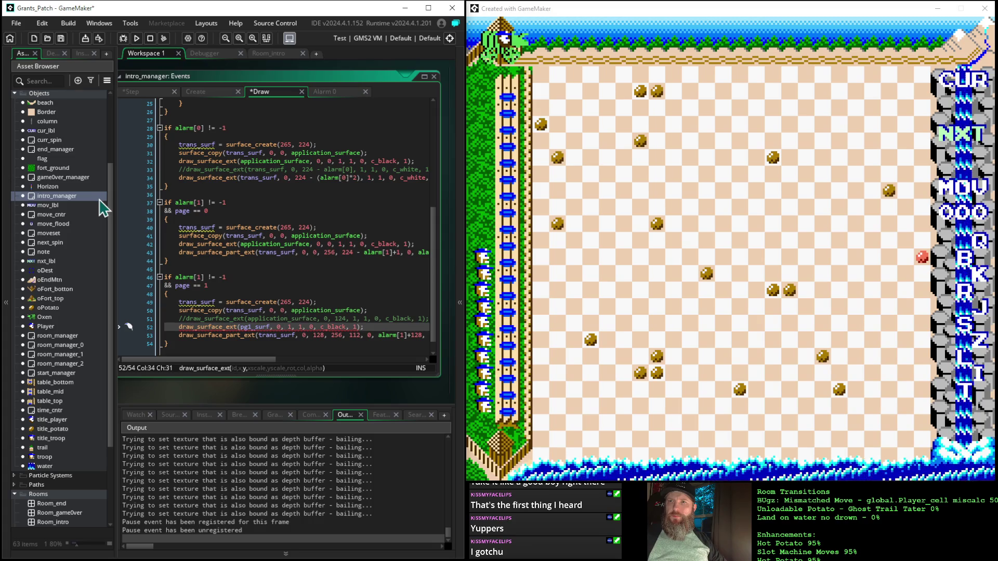
type("0 ")
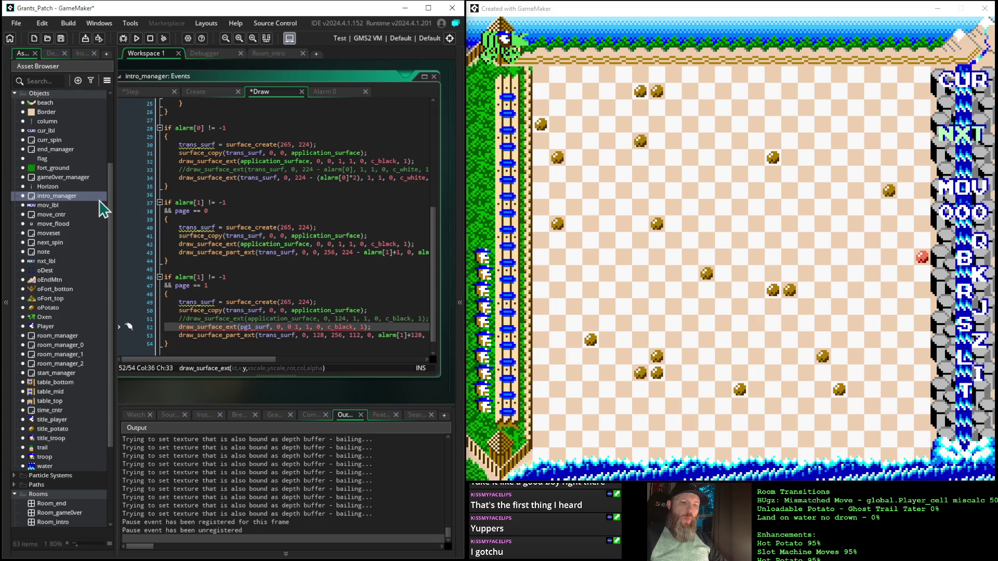
type(",")
key("Right")
key("Right")
key("Right")
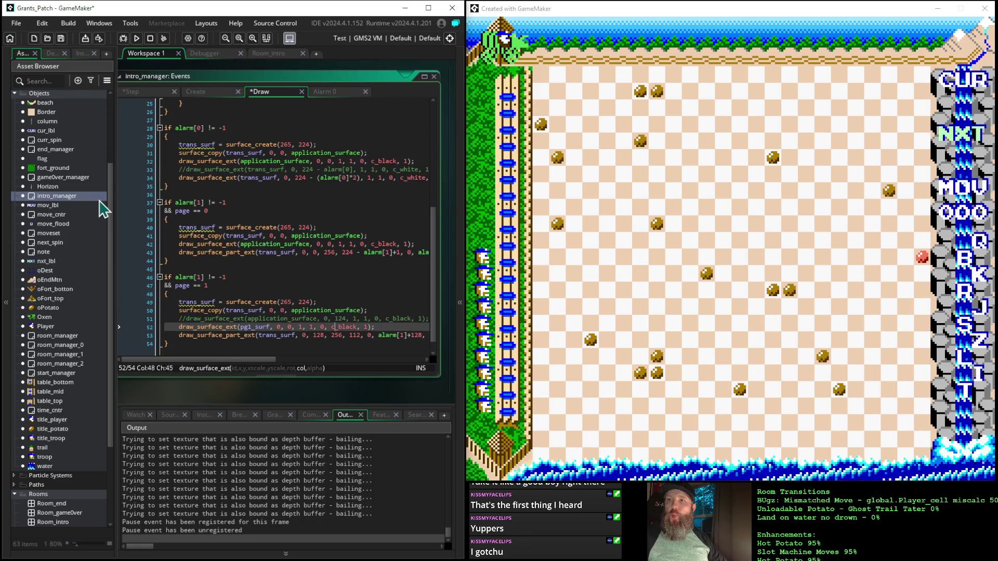
key("Delete")
key("Delete")
key("Delete")
type("_b")
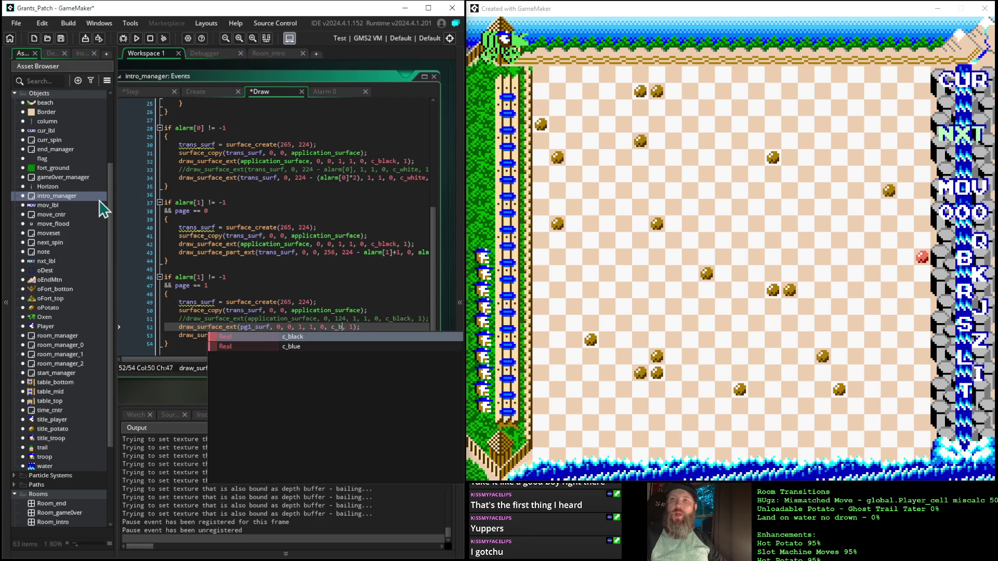
key("BackSpace")
type("whit")
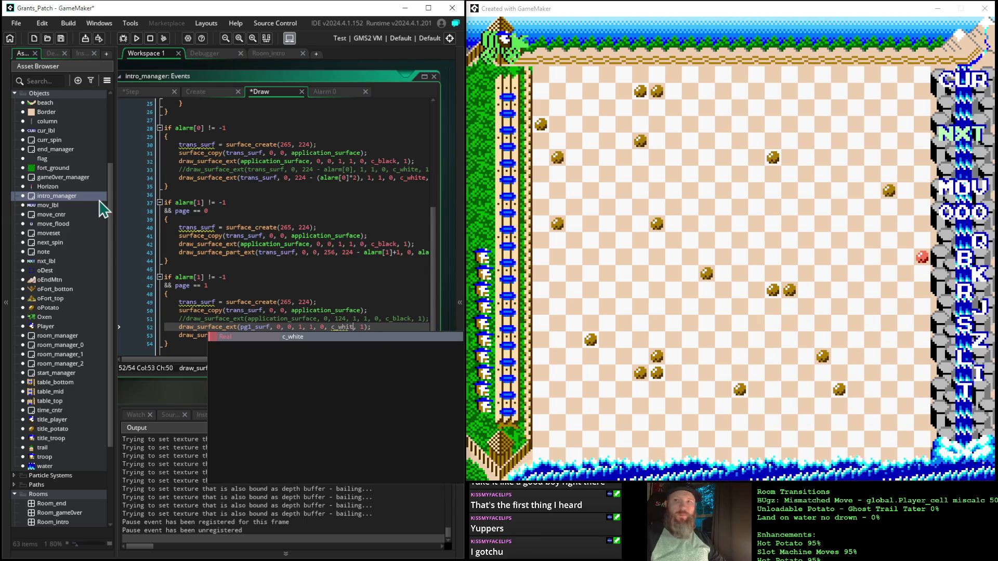
type("e")
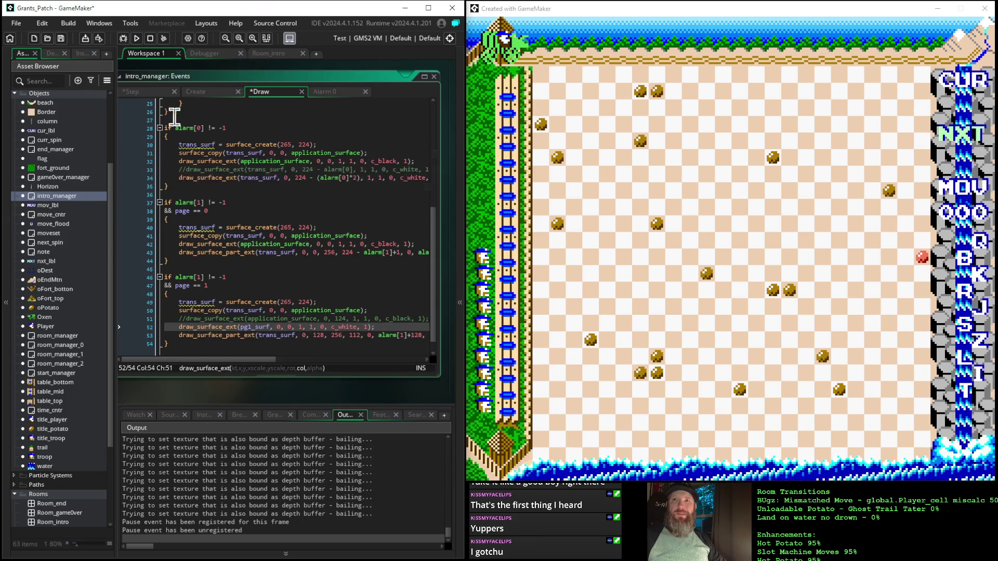
left_click(136, 38)
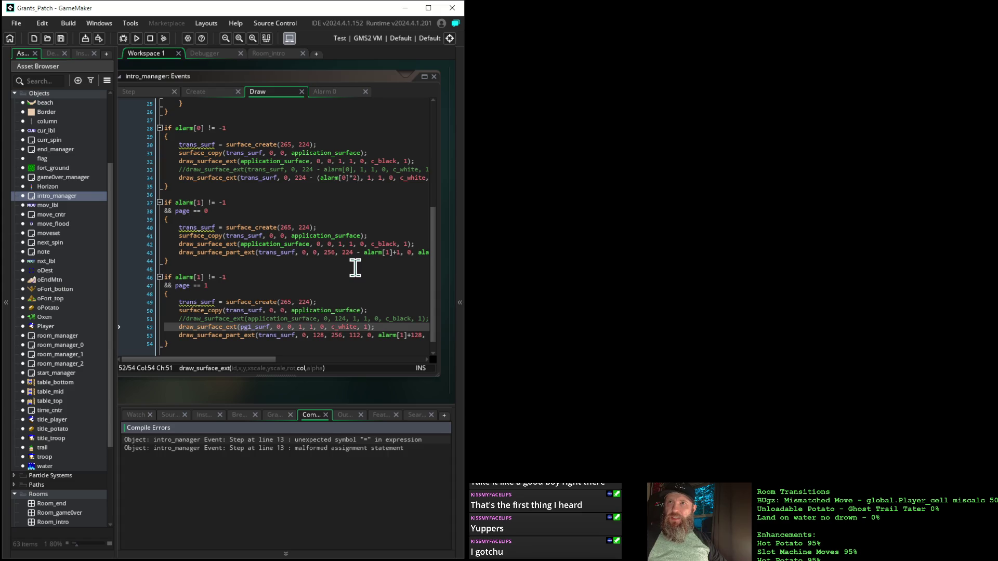
- Delete the stray '=' so Step line 13 reads pg1_surf = surface_create(265, 224); and rerun
left_click(131, 92)
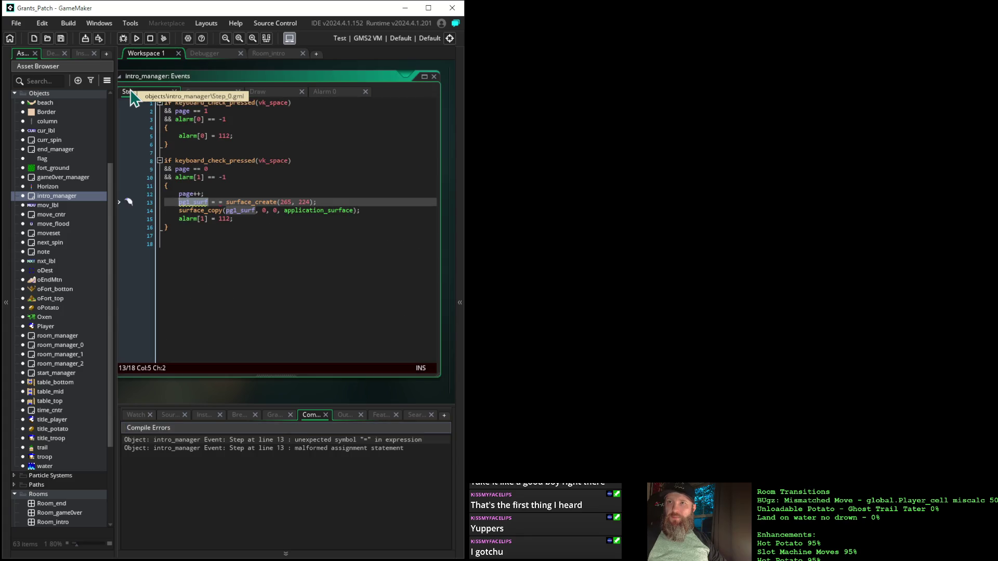
left_click(244, 250)
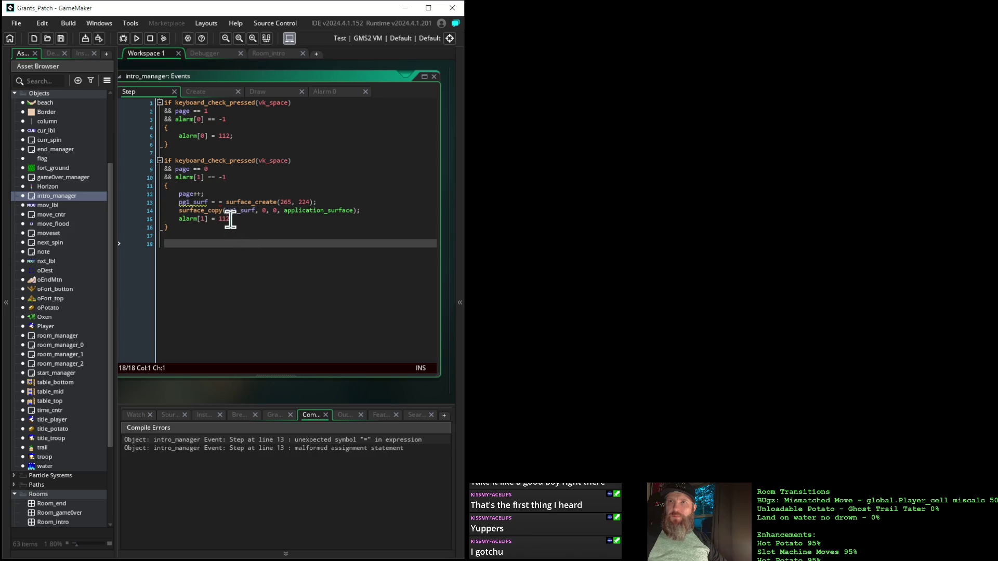
left_click(229, 202)
key("BackSpace")
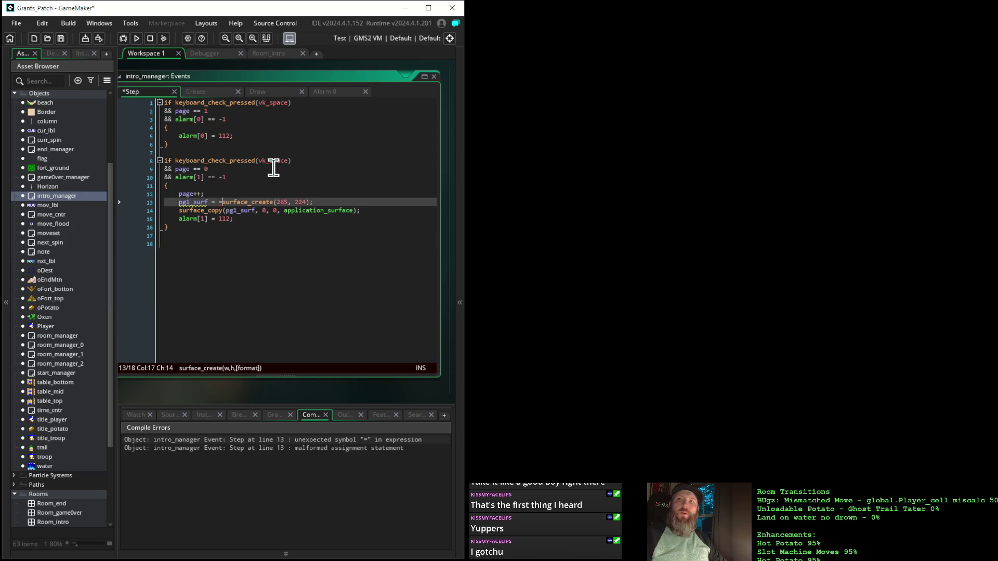
left_click(137, 38)
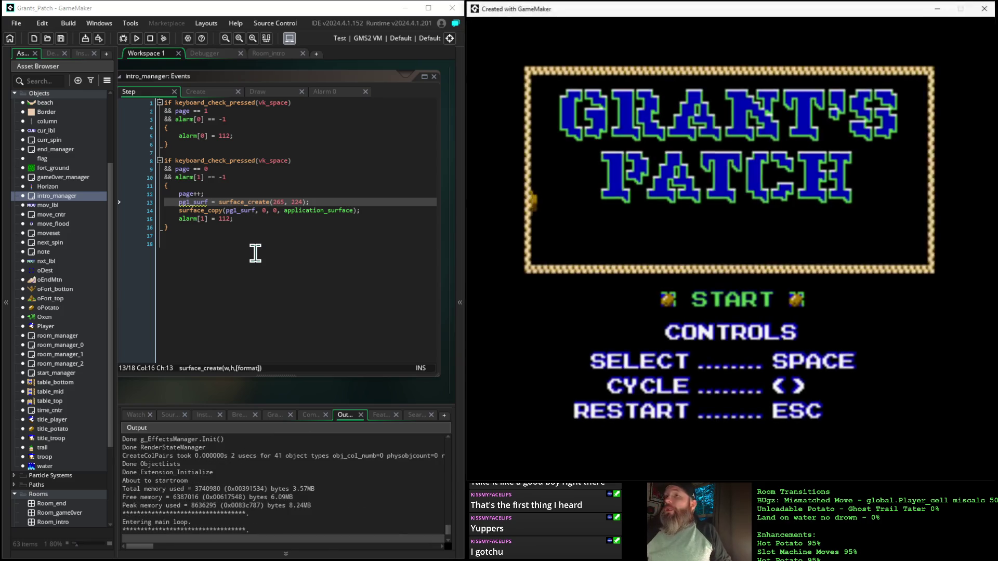
- Advance past the title, restart with Esc, and advance again to the potato-patch page
key("space")
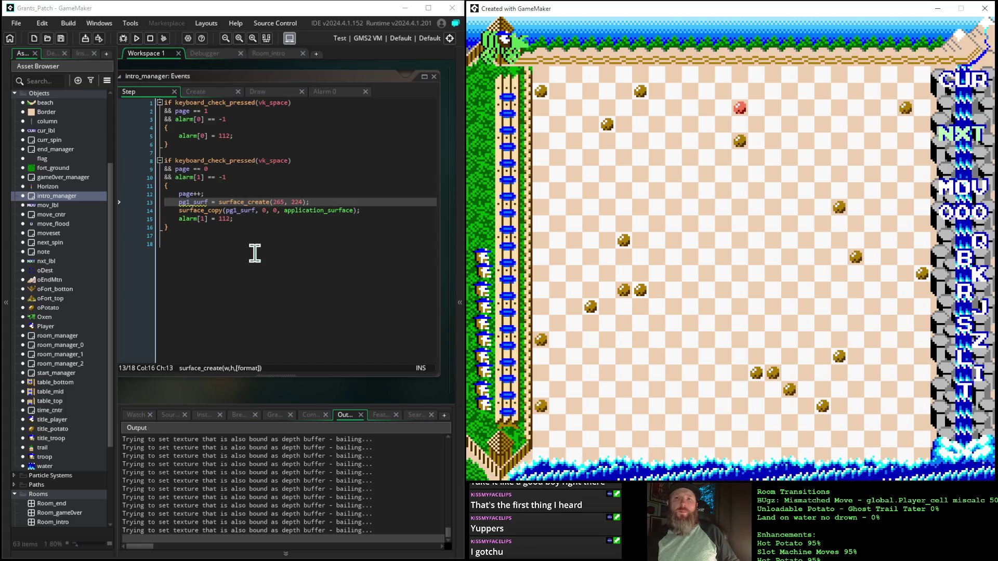
key("Escape")
key("space")
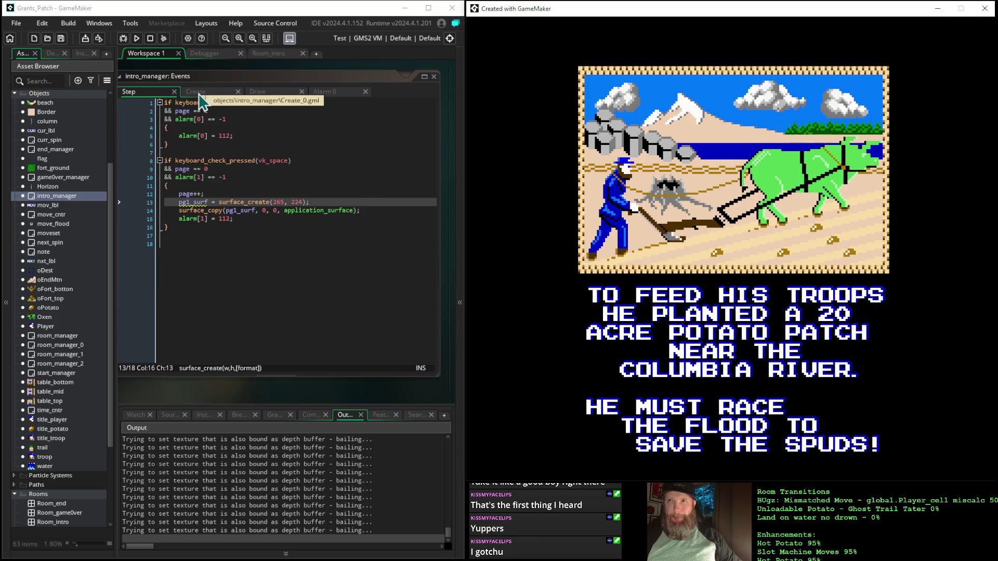
- Check the Step line setting alarm[1] to 112, then view the Draw event's wipe blocks
left_click(269, 93)
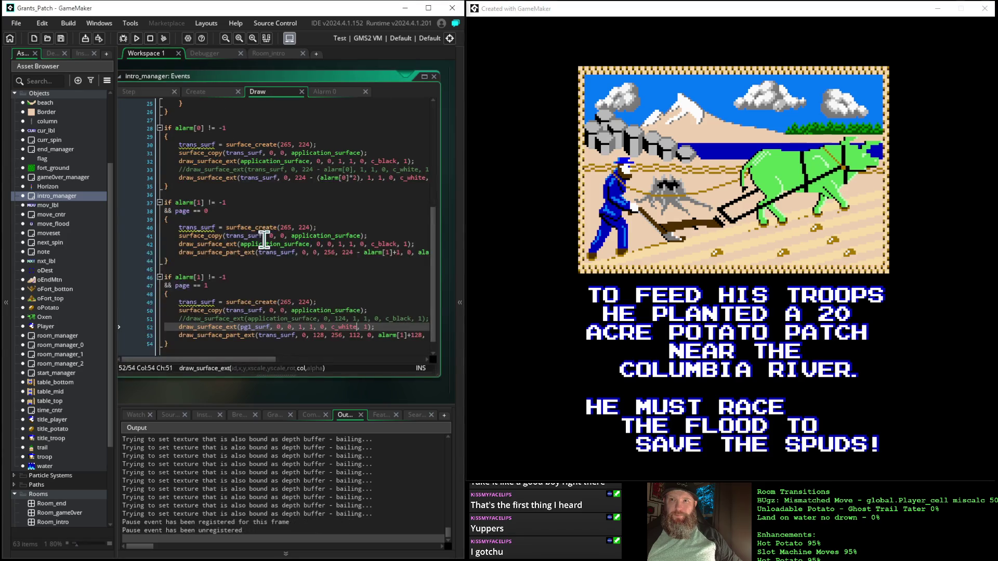
scroll(264, 239, "down", 1)
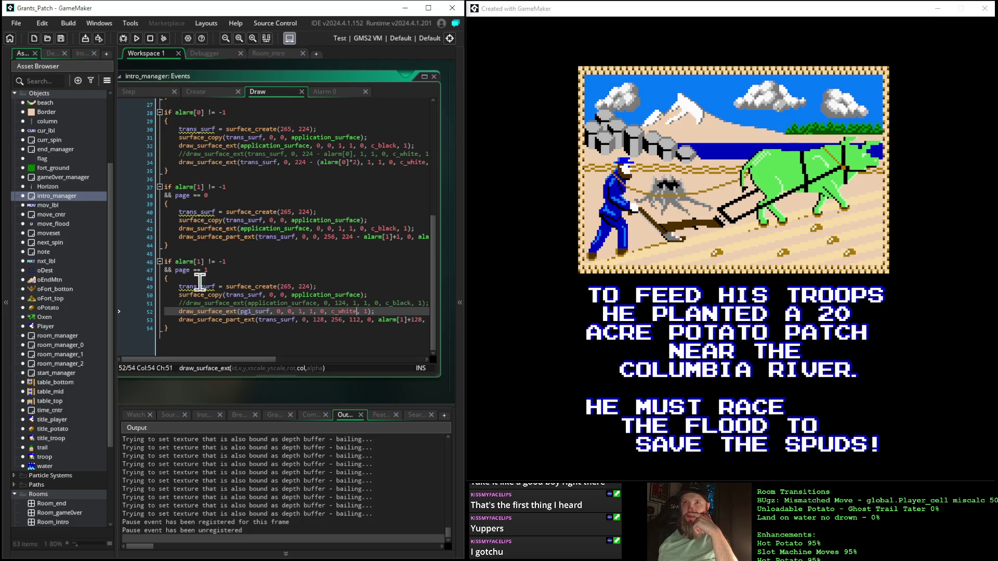
left_click(142, 93)
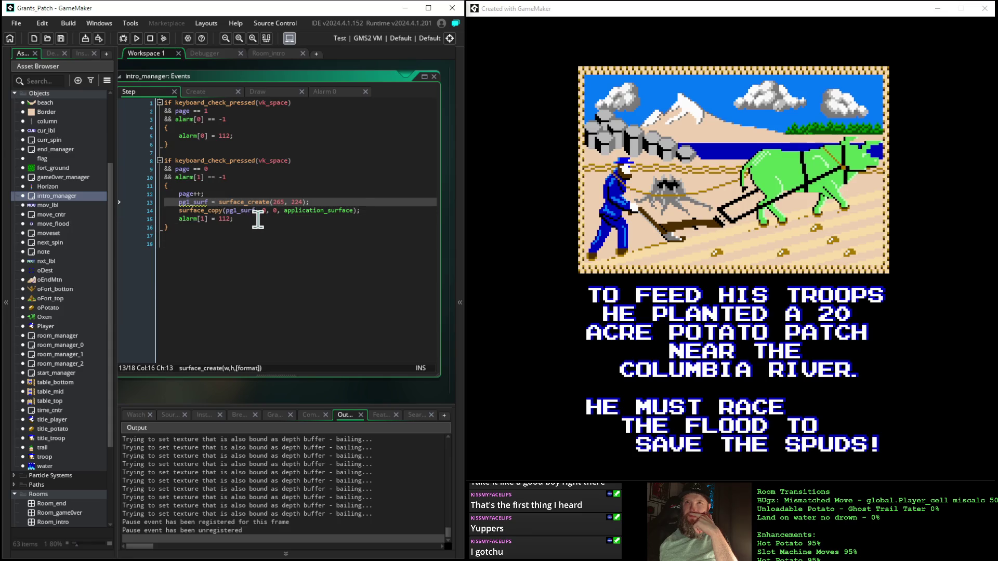
left_click(160, 218)
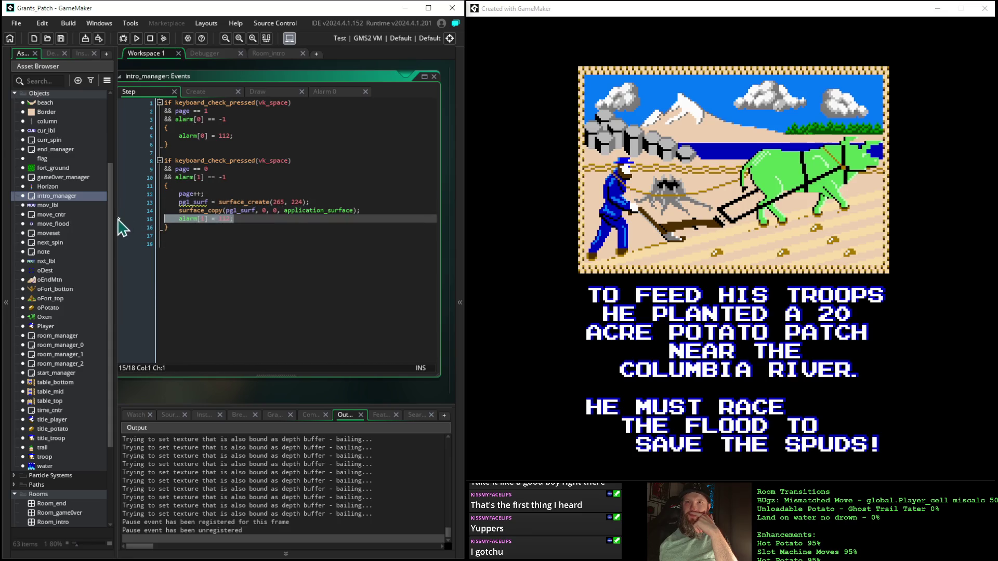
left_click(274, 93)
mouse_move(234, 227)
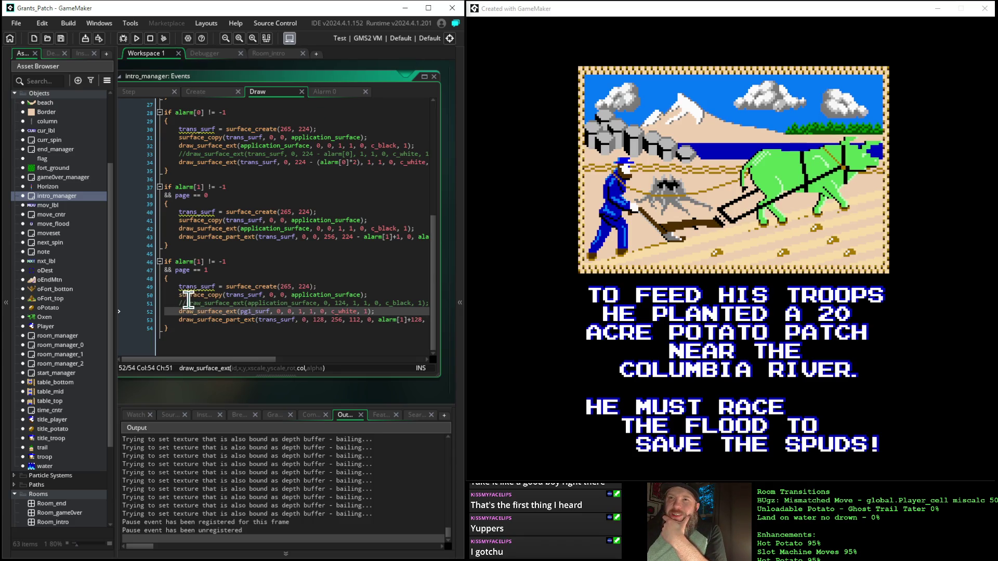
- Uncomment the black application_surface draw at y 124 on line 51
left_click(188, 304)
scroll(188, 304, "up", 1)
key("BackSpace")
key("BackSpace")
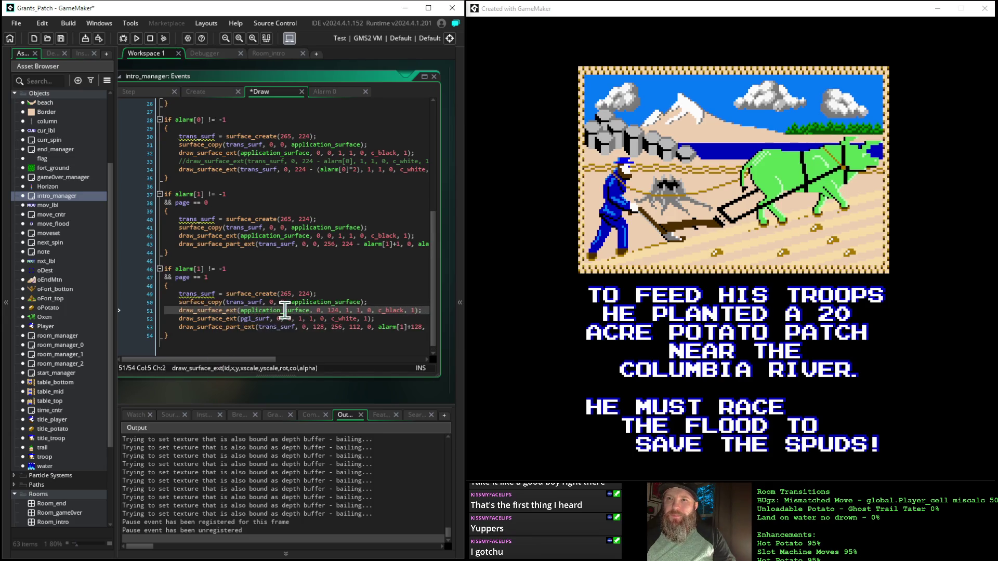
double_click(267, 319)
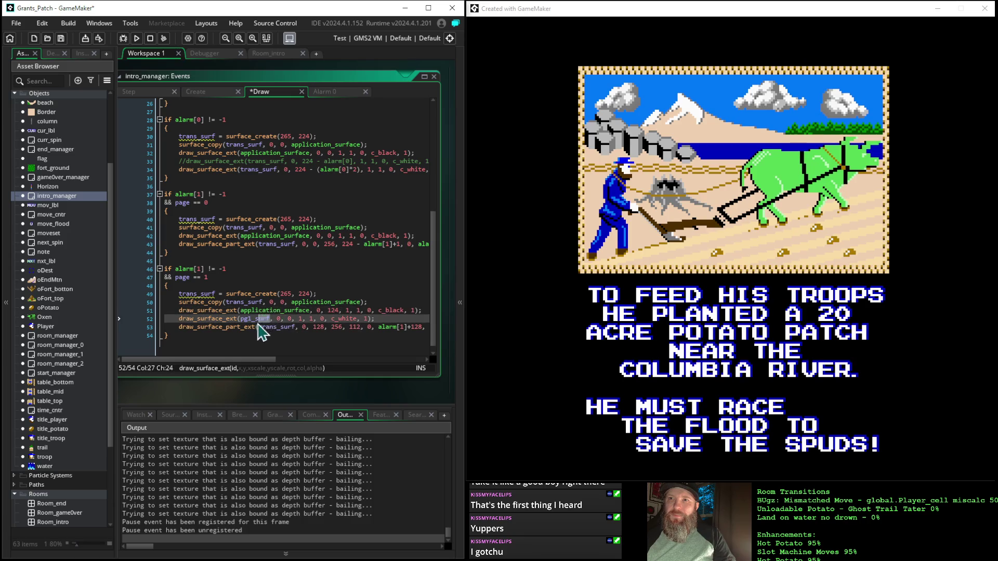
key("shift+Left")
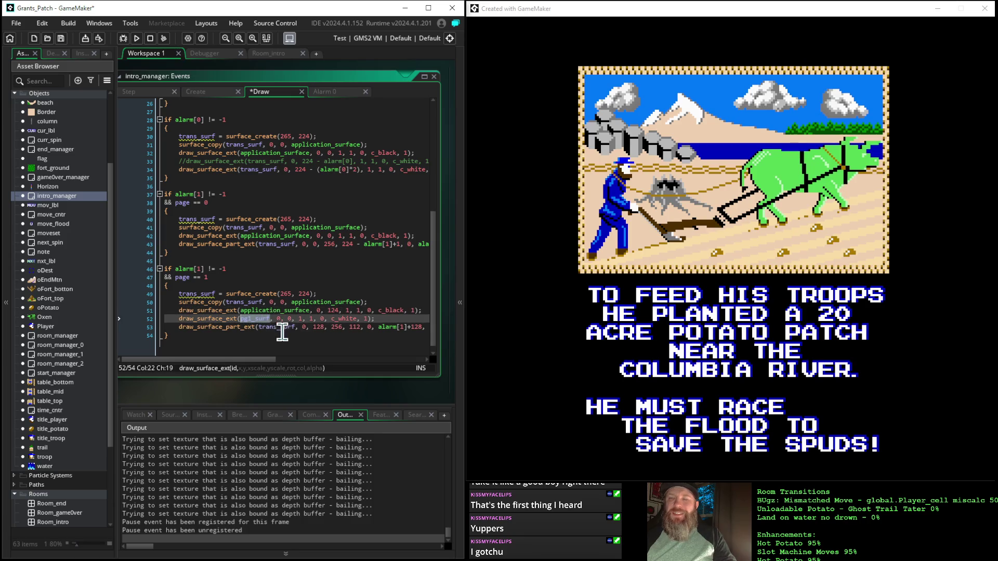
left_click(262, 319)
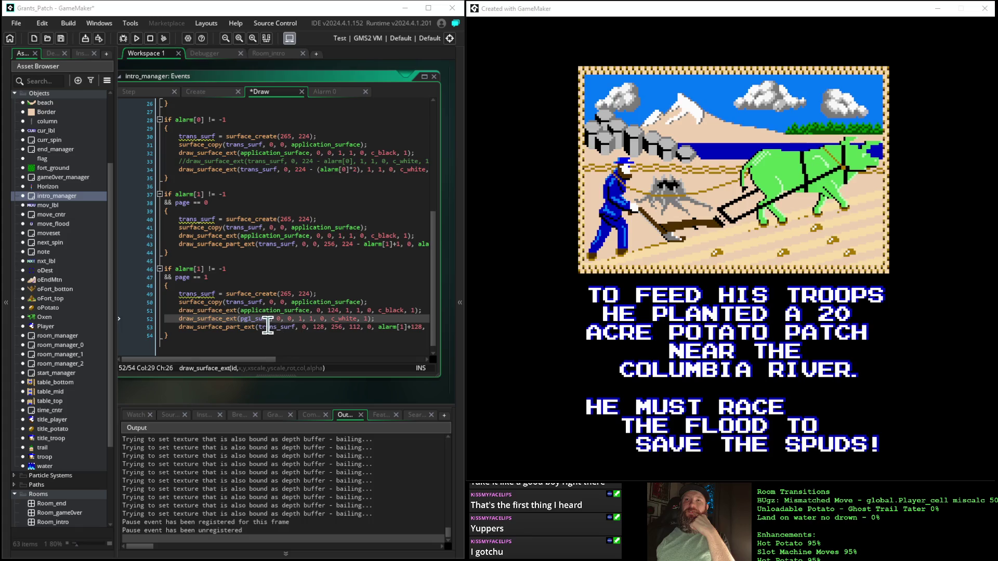
mouse_move(224, 315)
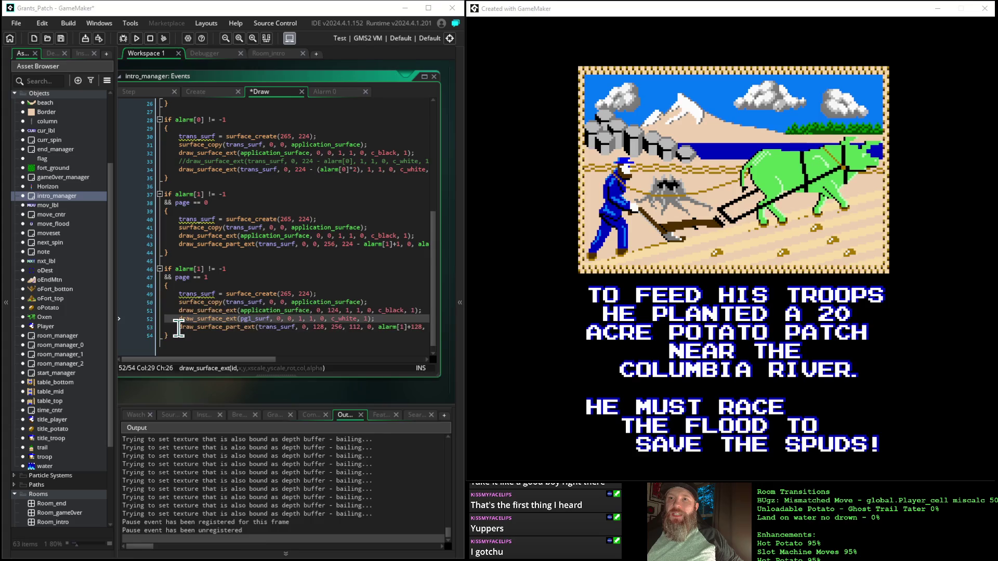
- Change line 52's pg1_surf call from draw_surface_ext to draw_surface_part_ext
left_click_drag(179, 327, 257, 336)
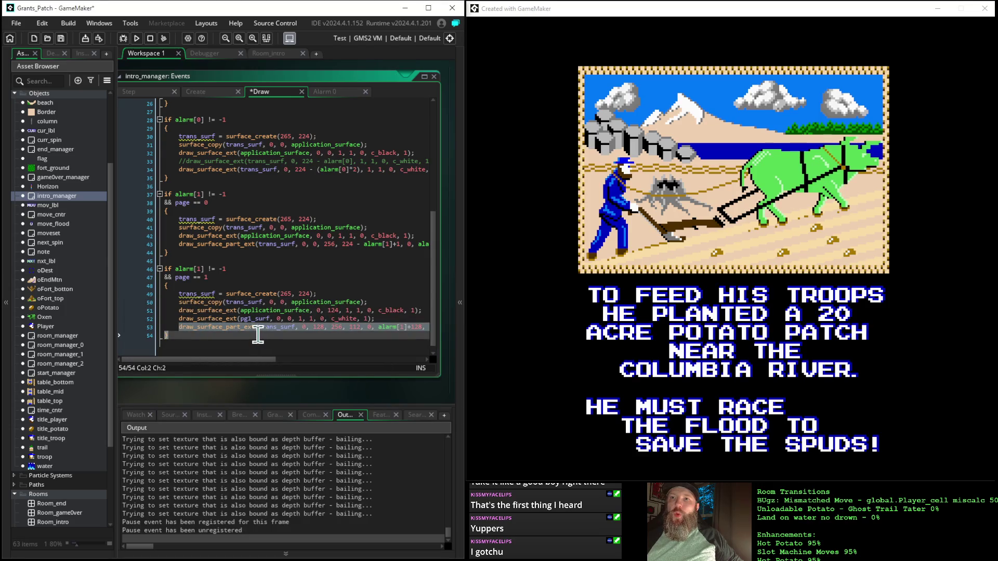
left_click(256, 329)
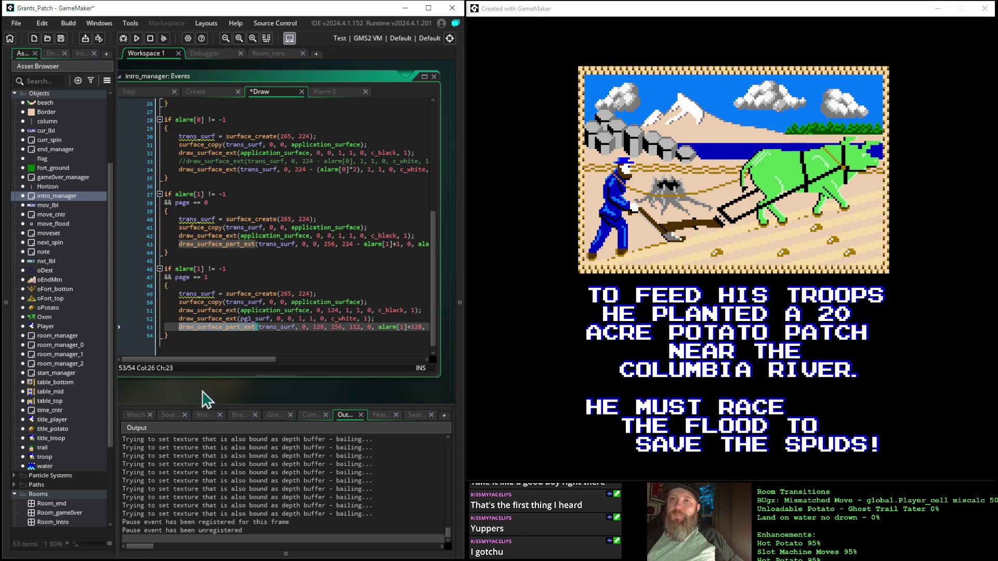
left_click(180, 317)
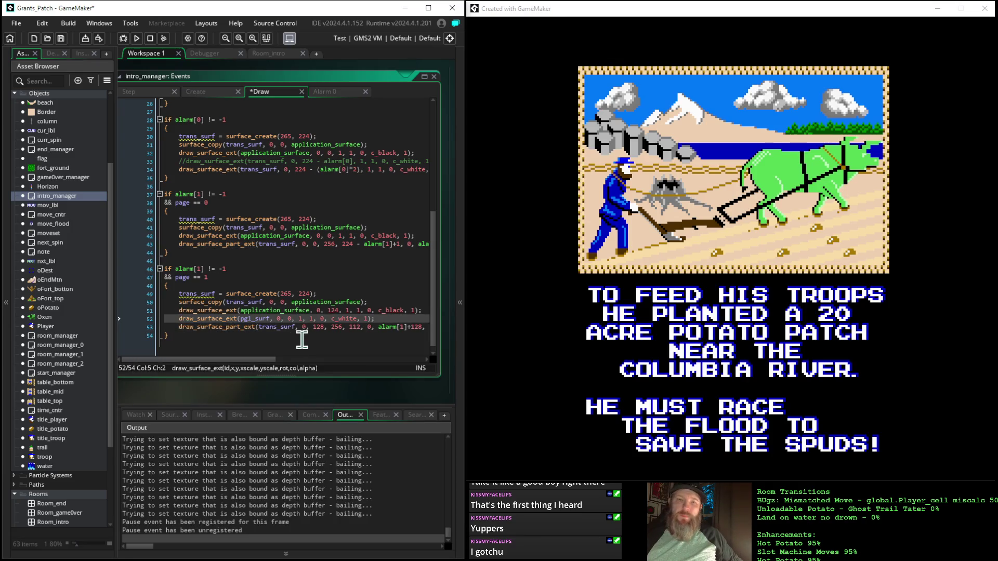
key("shift+Right")
key("shift+Right")
key("shift+Right")
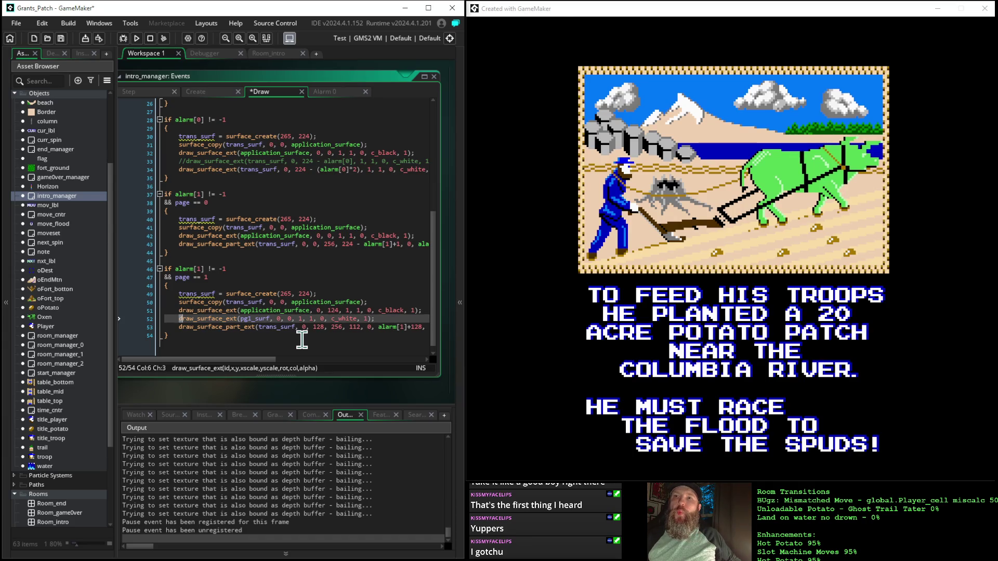
key("shift+Right")
key("shift+Right")
key("shift+Right")
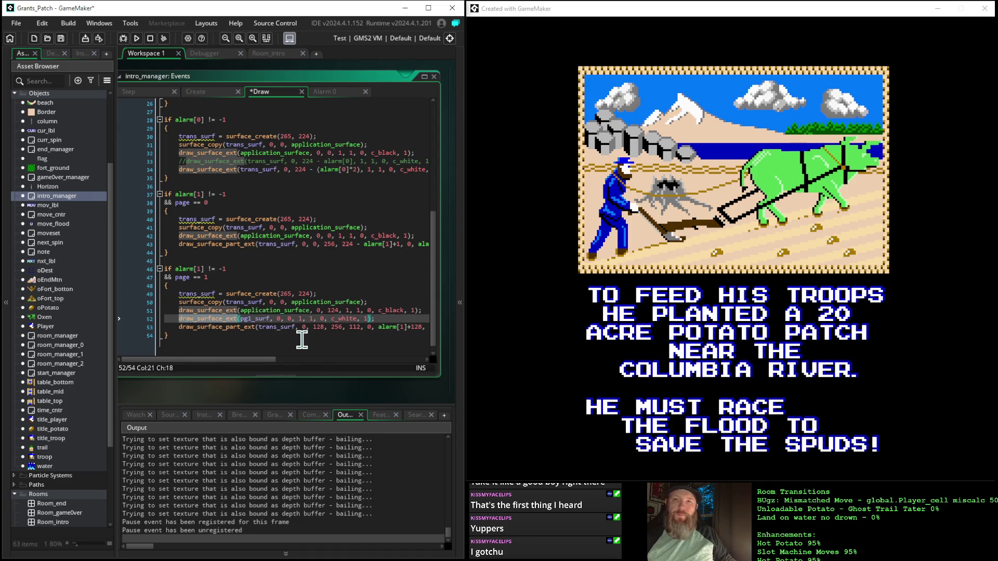
type("draw_surface_part_ext")
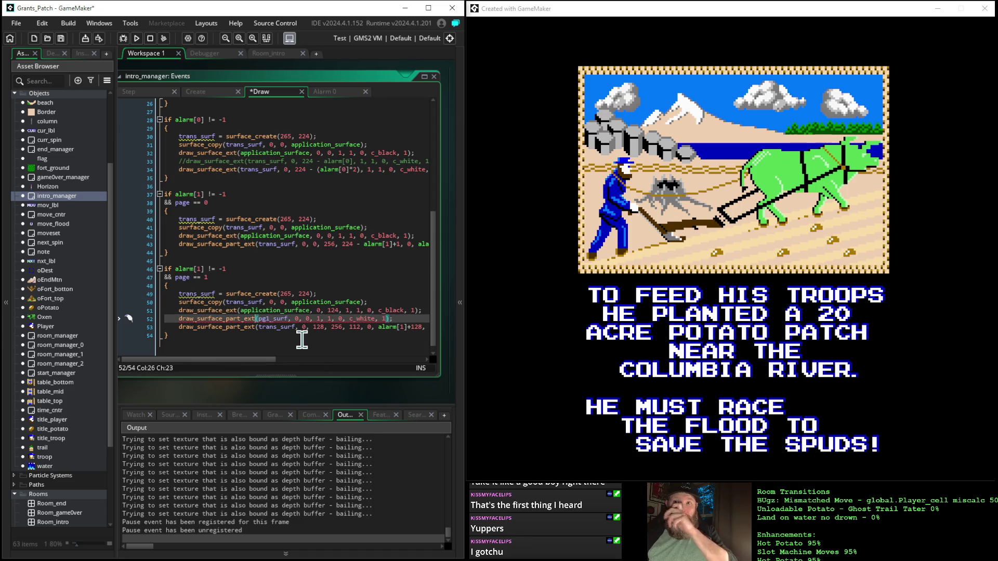
left_click(304, 340)
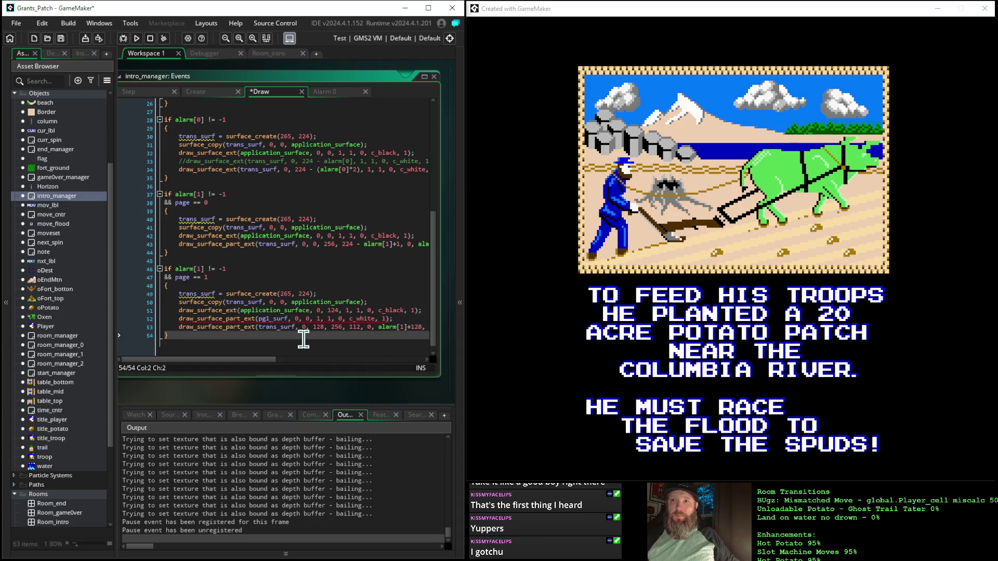
key("Up")
key("End")
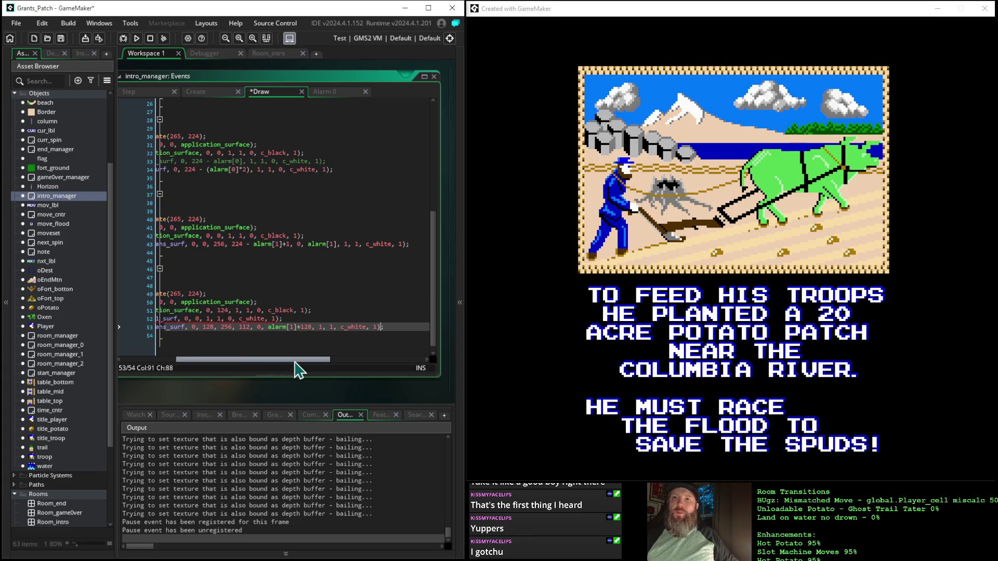
left_click_drag(296, 359, 193, 345)
left_click(290, 318)
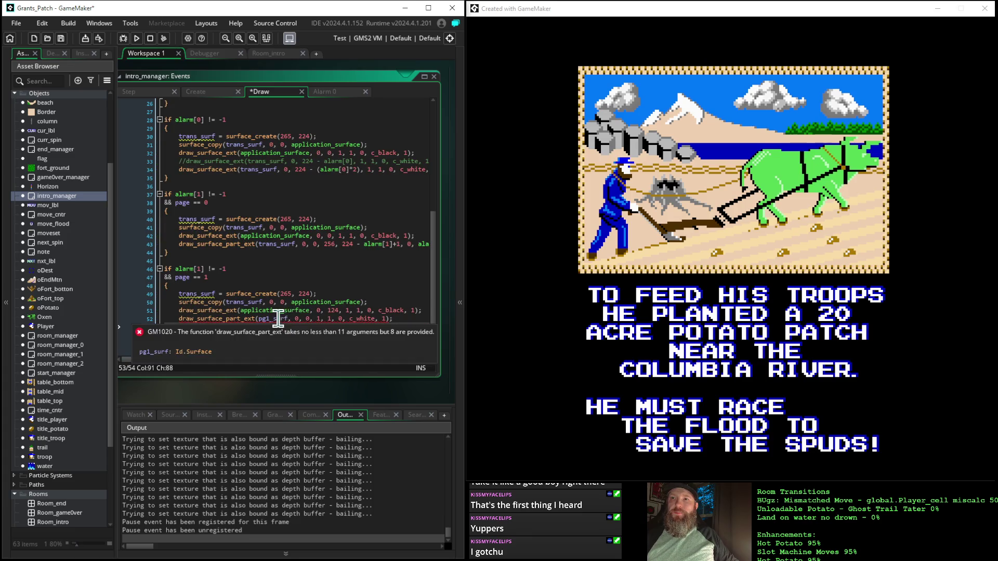
- Enter 124 as the top argument after left 0 and clear the old width value
key("Right")
key("Right")
key("Right")
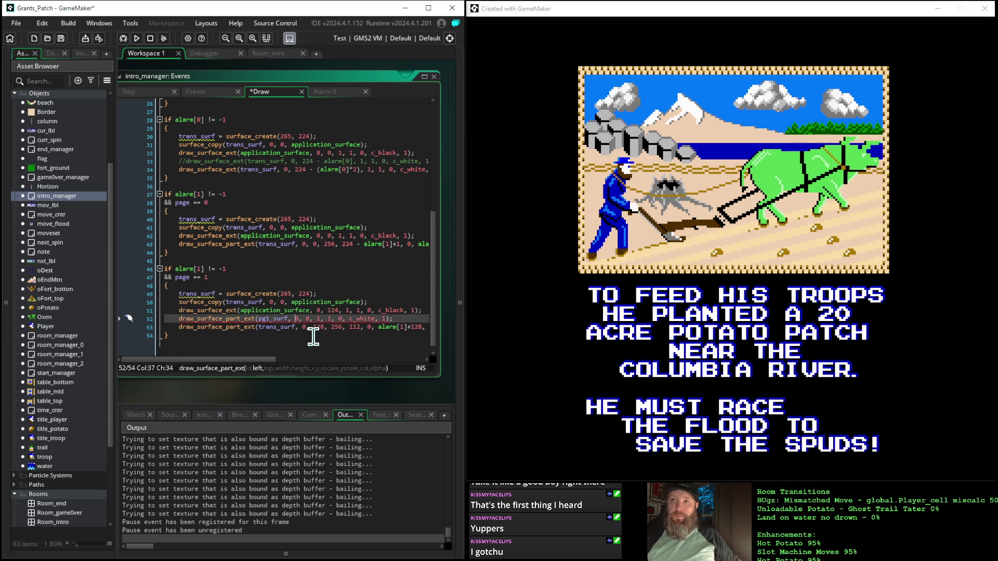
key("Right")
key("Right")
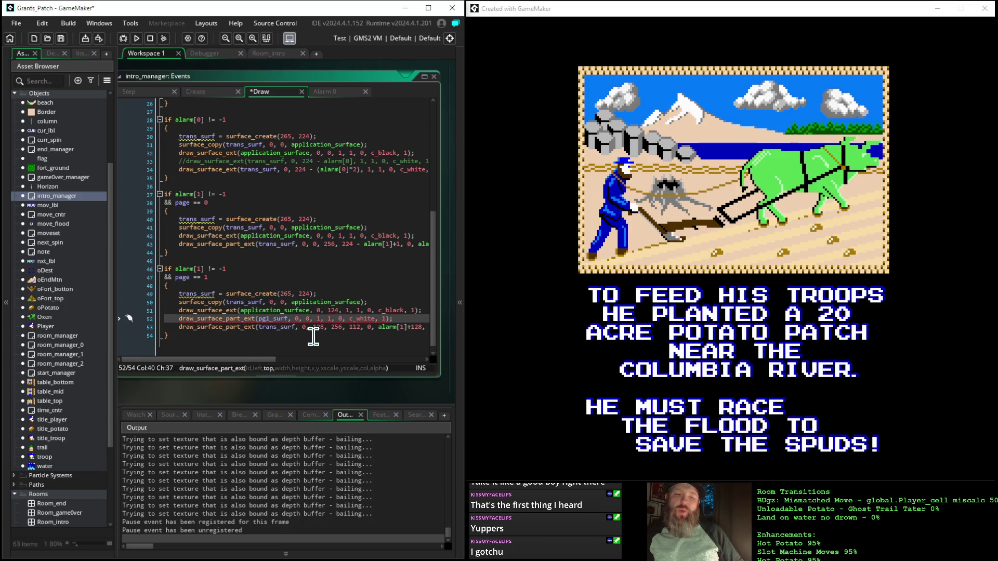
type("124")
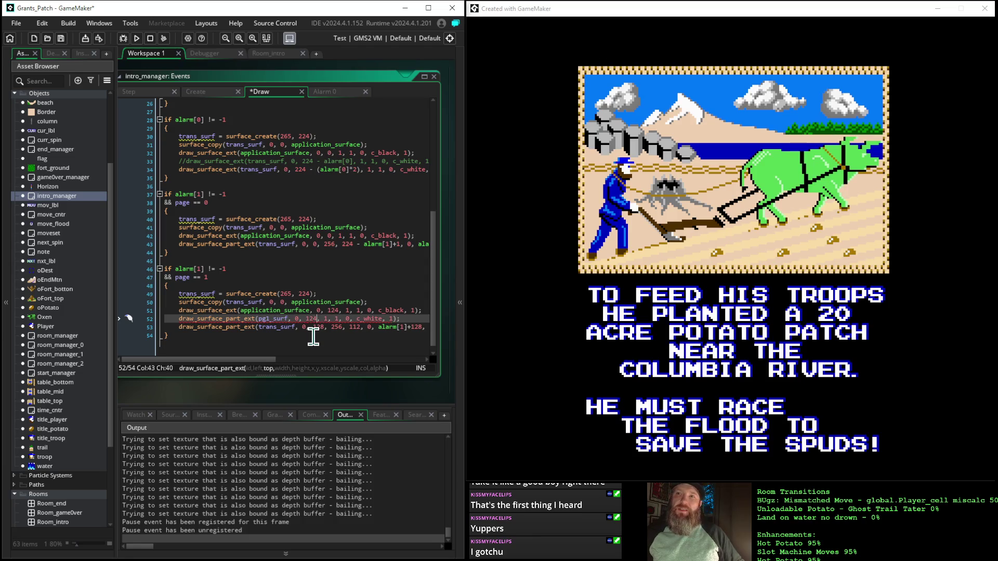
type(",")
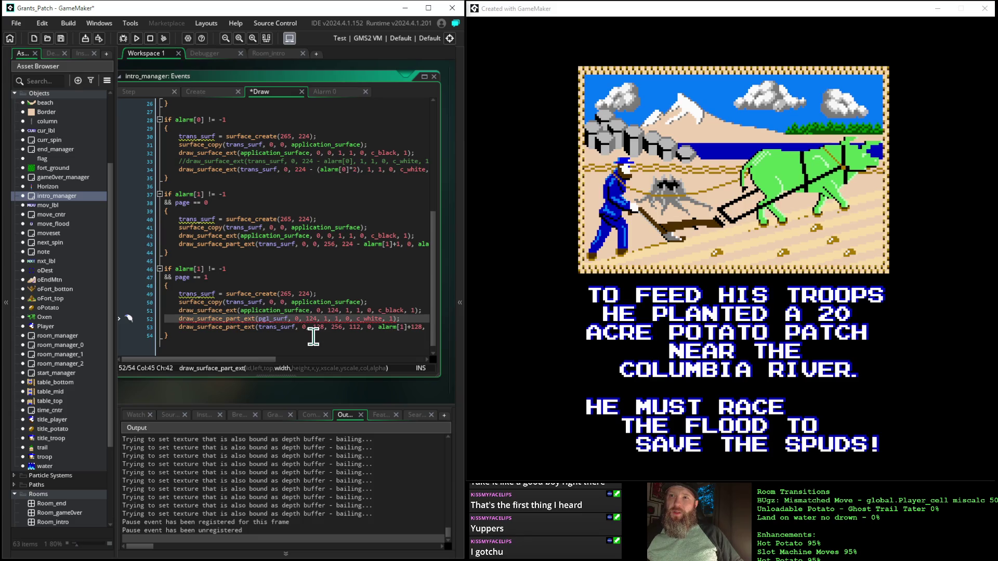
key("Left")
key("Left")
key("Left")
key("Left")
key("Left")
key("Right")
key("Right")
key("Right")
key("Right")
key("Right")
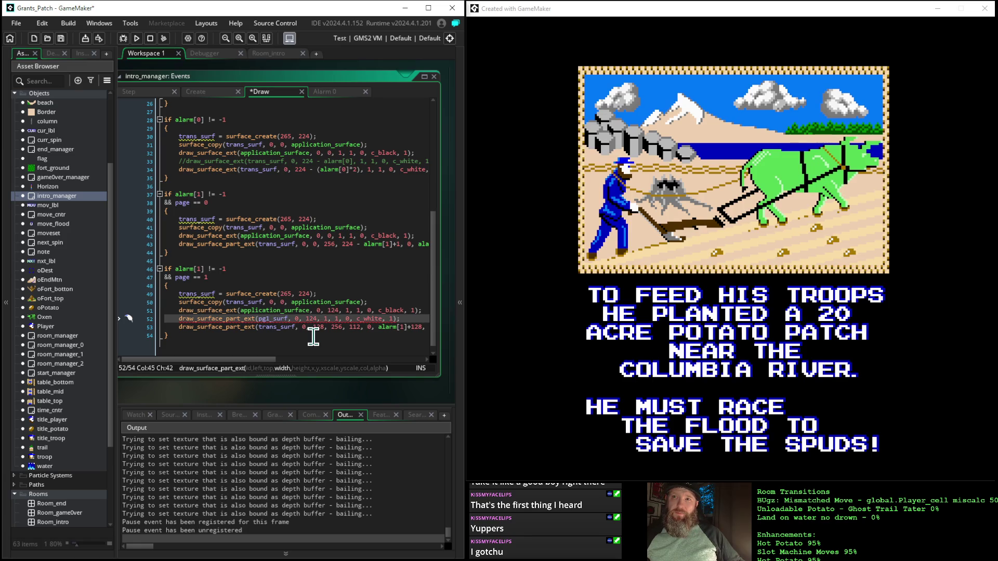
key("Delete")
- Set the width to 256 and replace the height of 1 with alarm[1]
type("256")
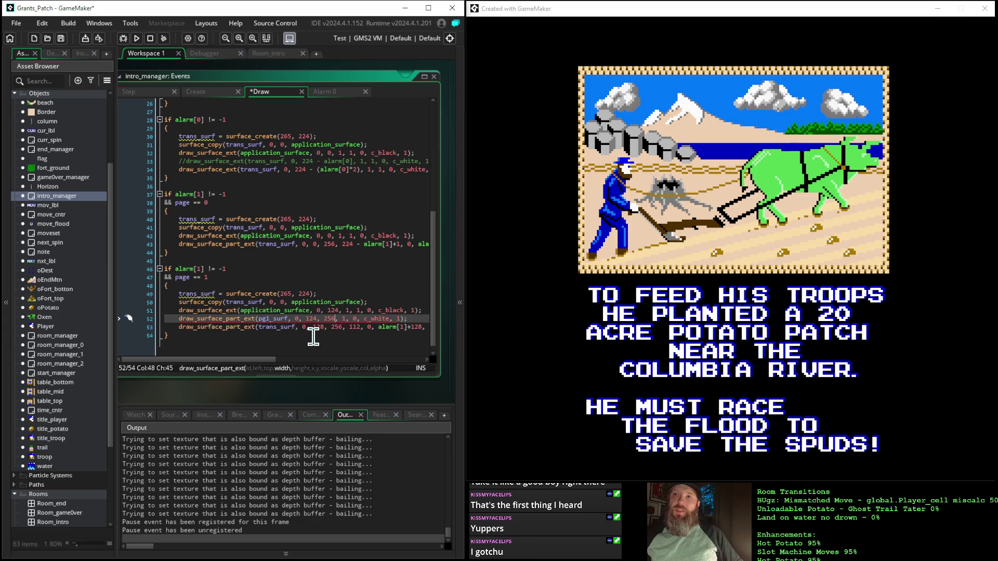
key("Right")
key("Right")
key("Right")
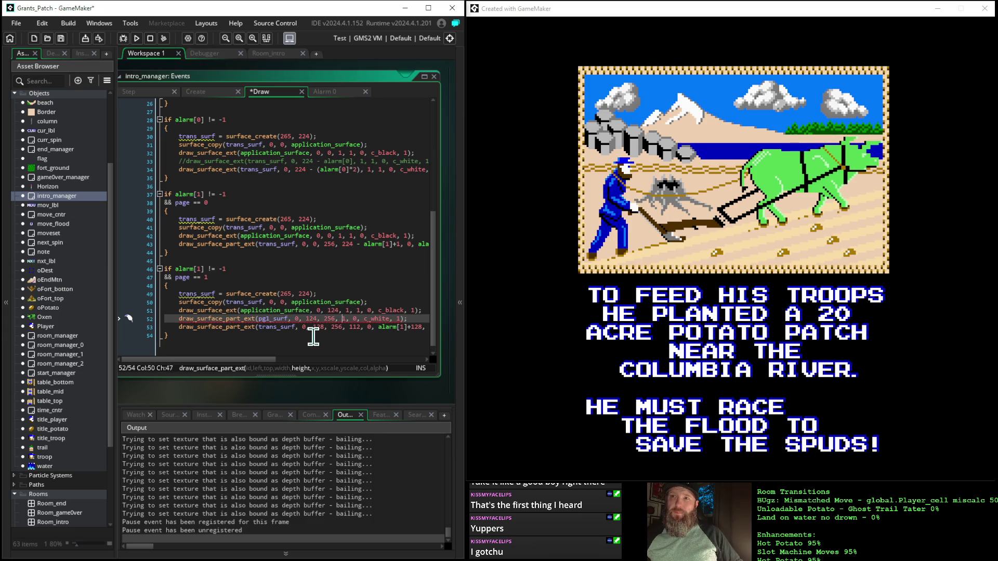
key("Left")
key("Left")
key("Right")
key("Right")
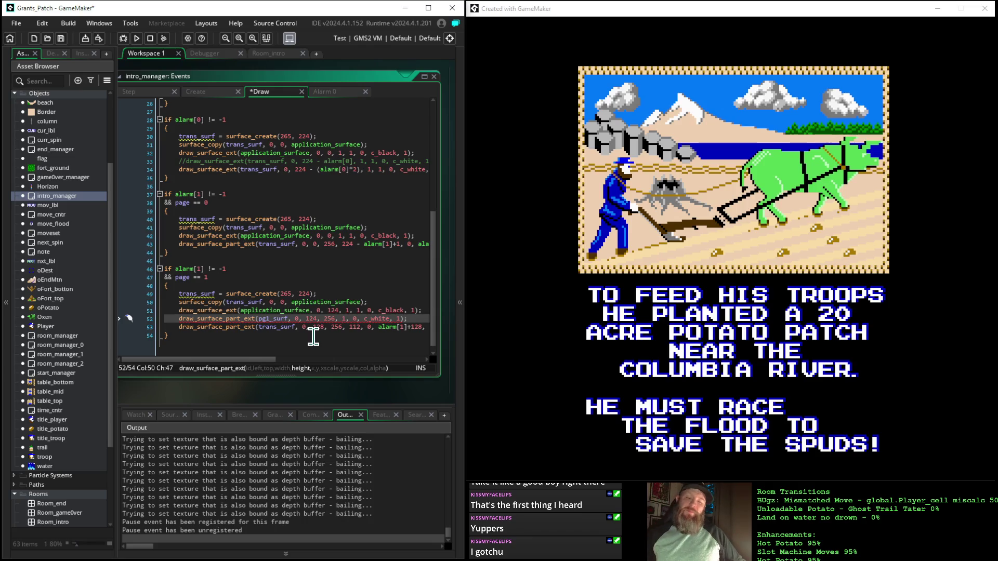
key("Left")
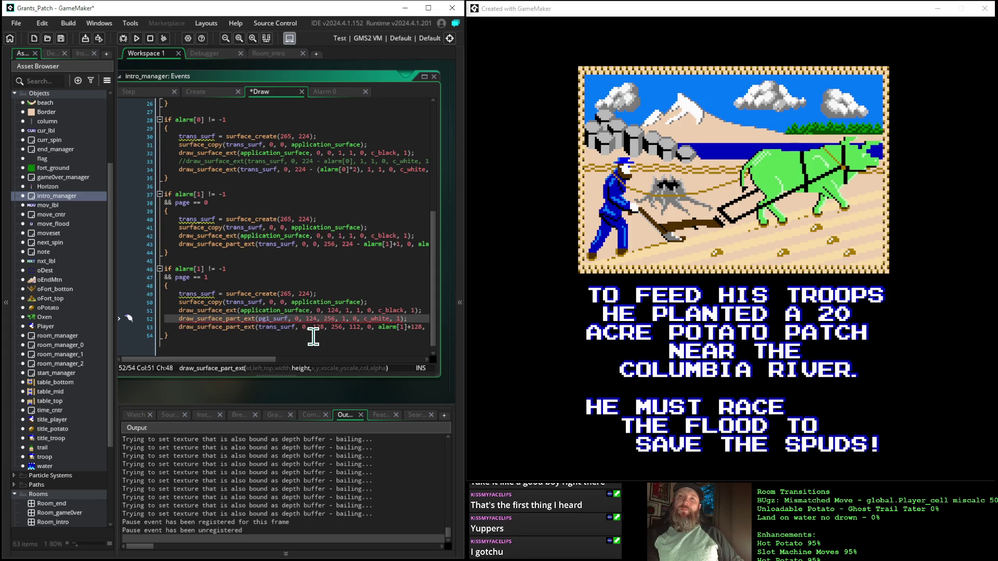
key("BackSpace")
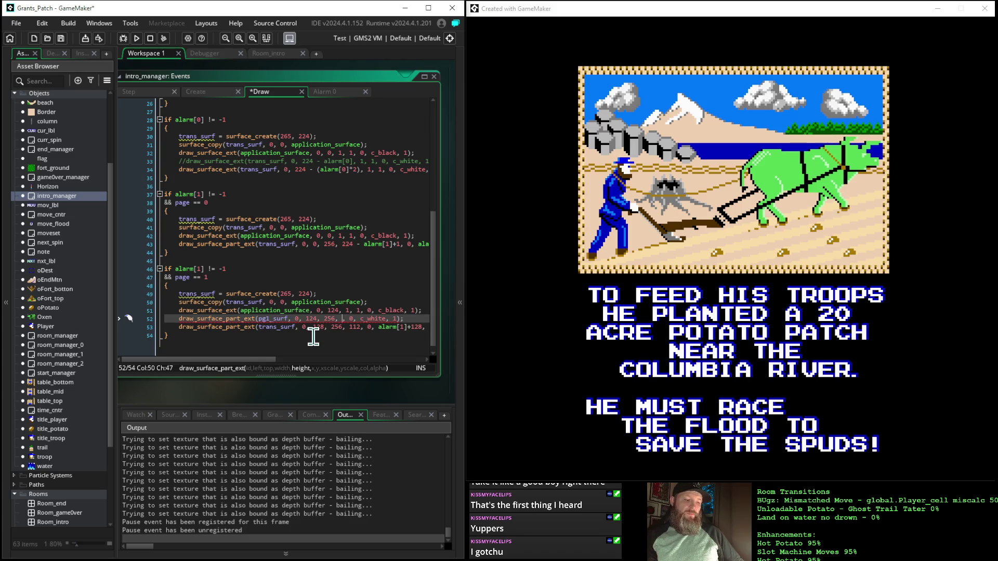
type("alarm[")
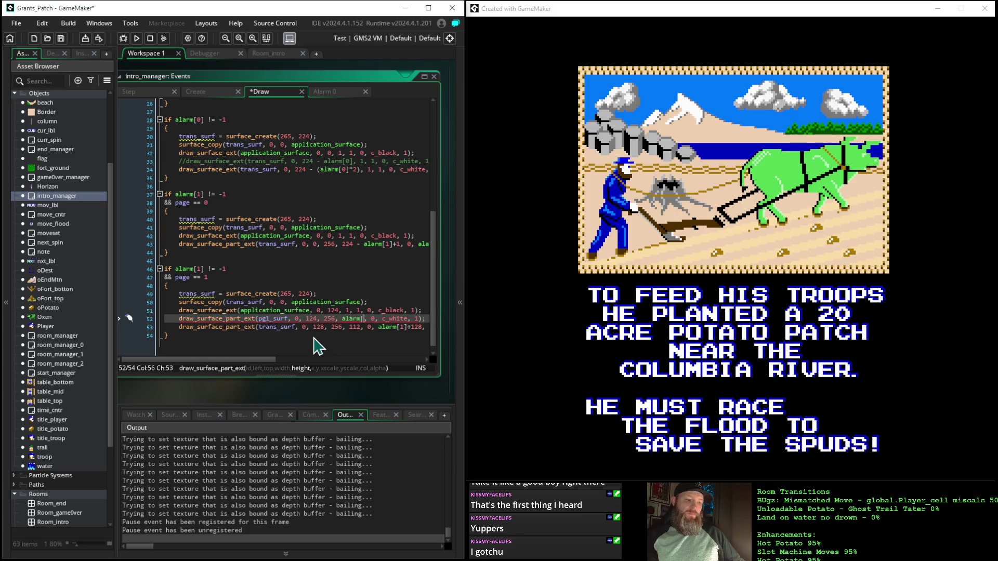
type("1]")
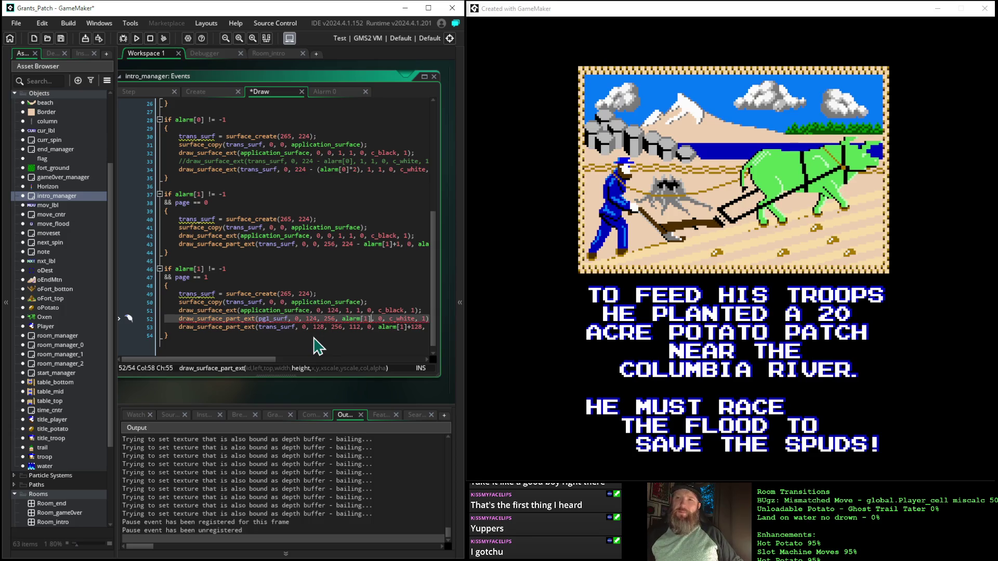
- Insert y position 124 and x/y scales 1, 1 after the x argument
key("Right")
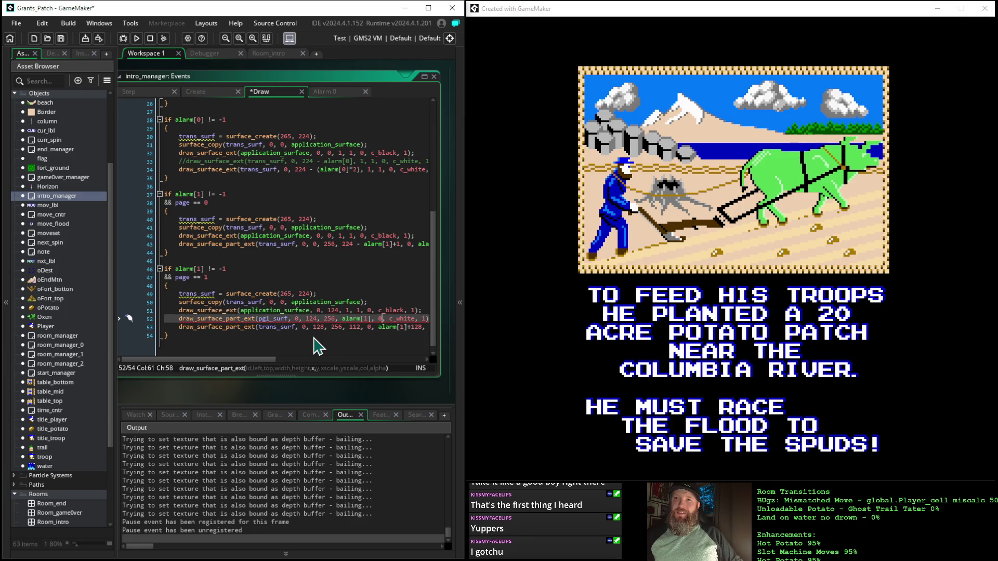
key("Right")
key("Right")
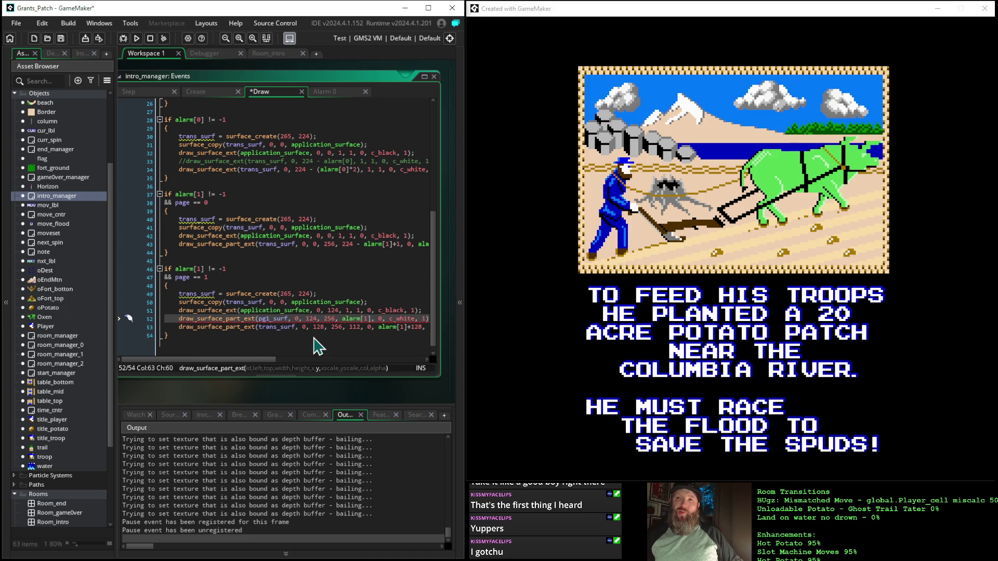
type("124")
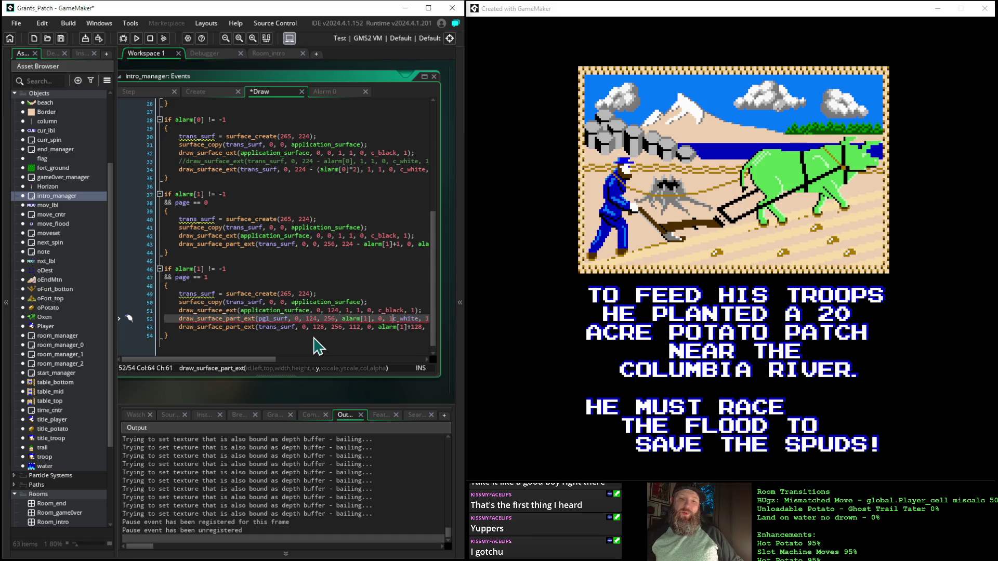
type(", ")
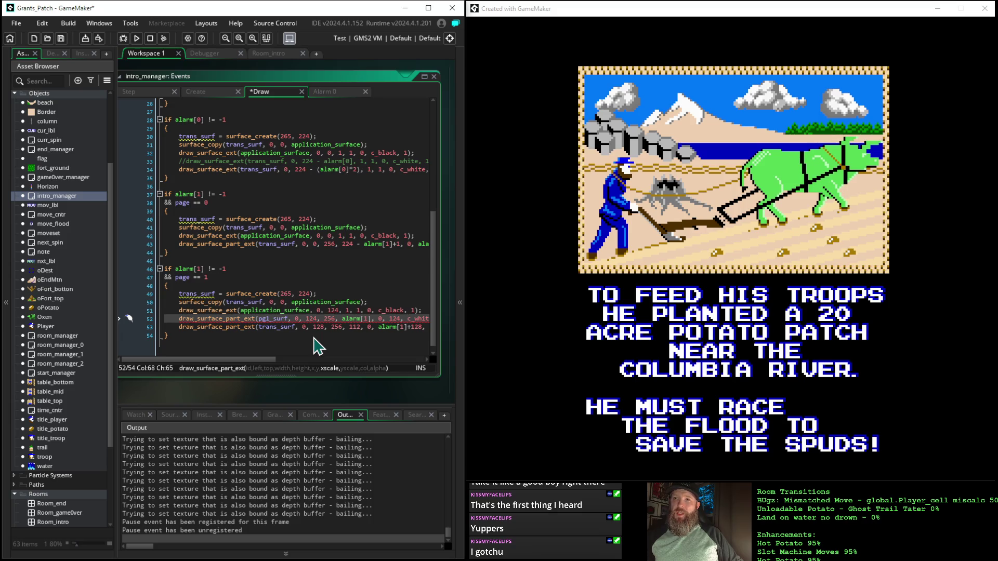
type("1,")
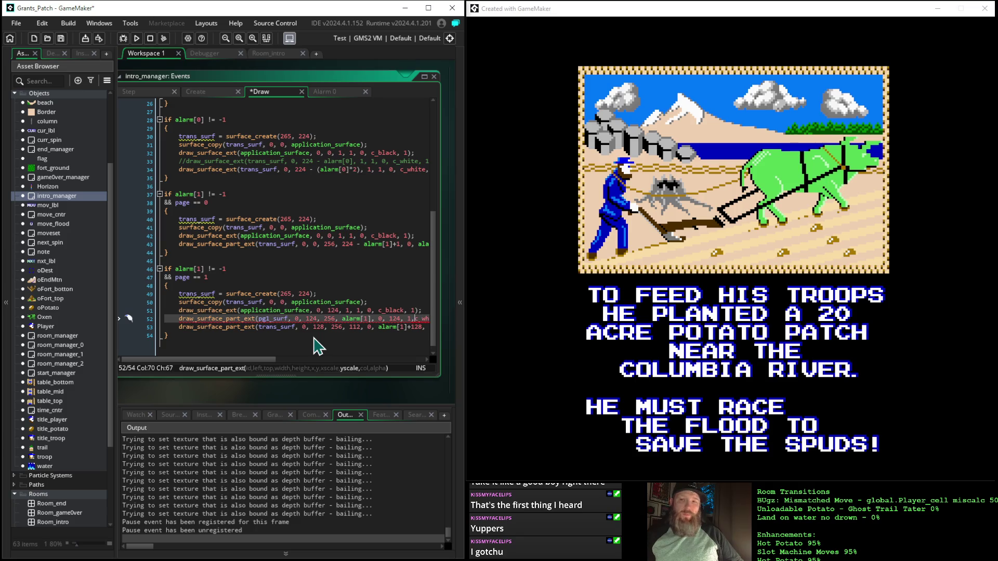
type(" 1")
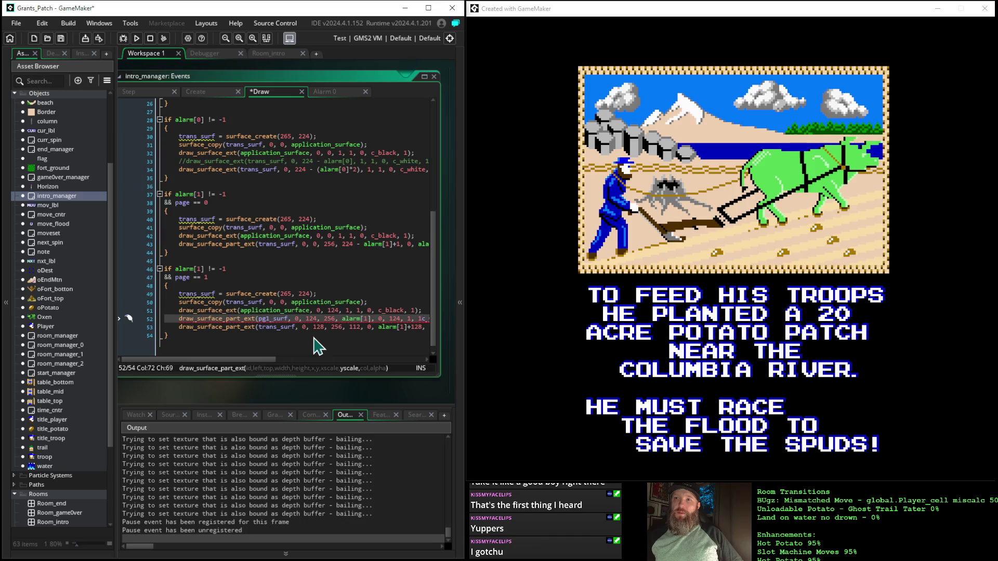
type(",")
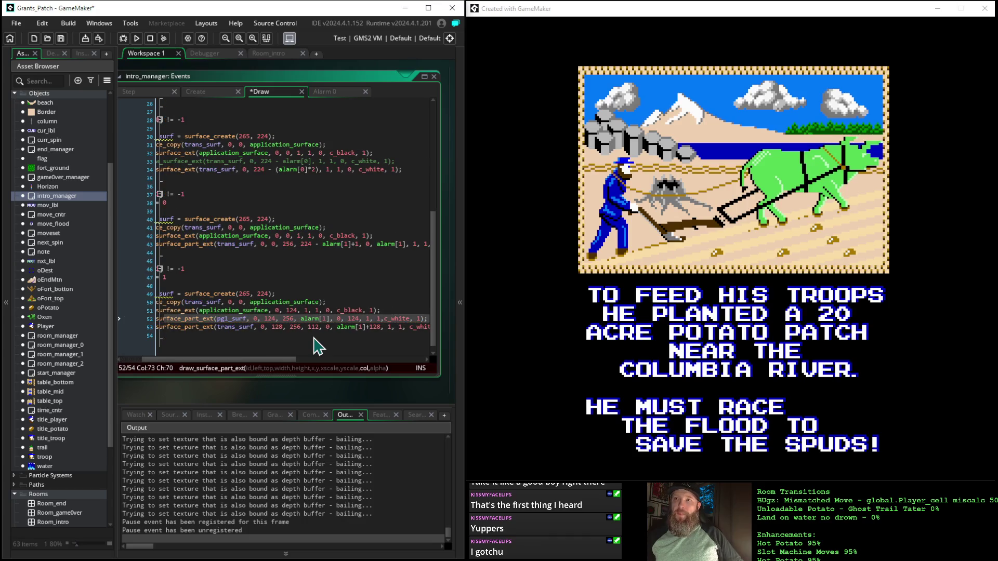
- Move the cursor around lines 51–52 back toward the draw_surface_part_ext call
key("Left")
key("Left")
key("Left")
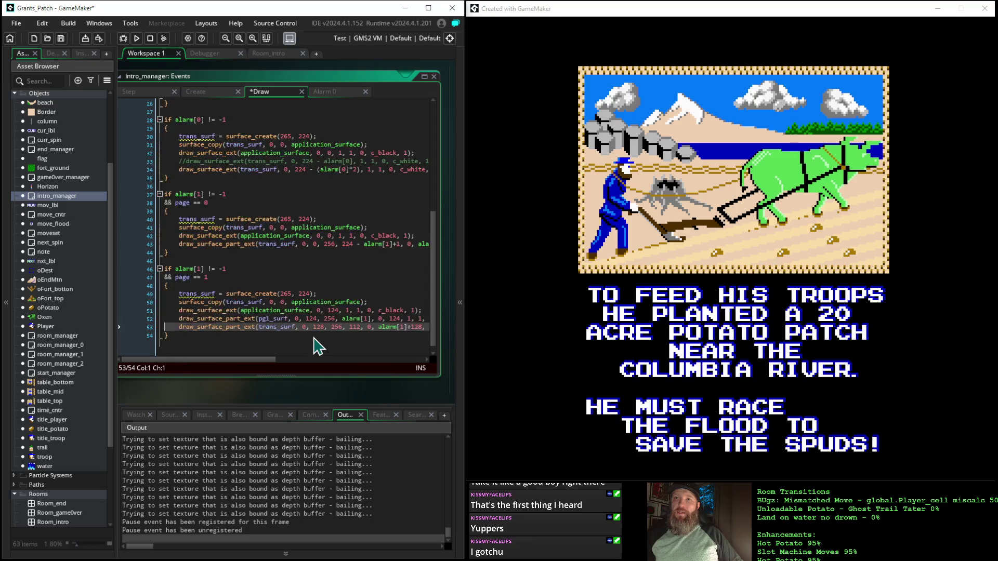
key("Left")
key("Left")
key("Left")
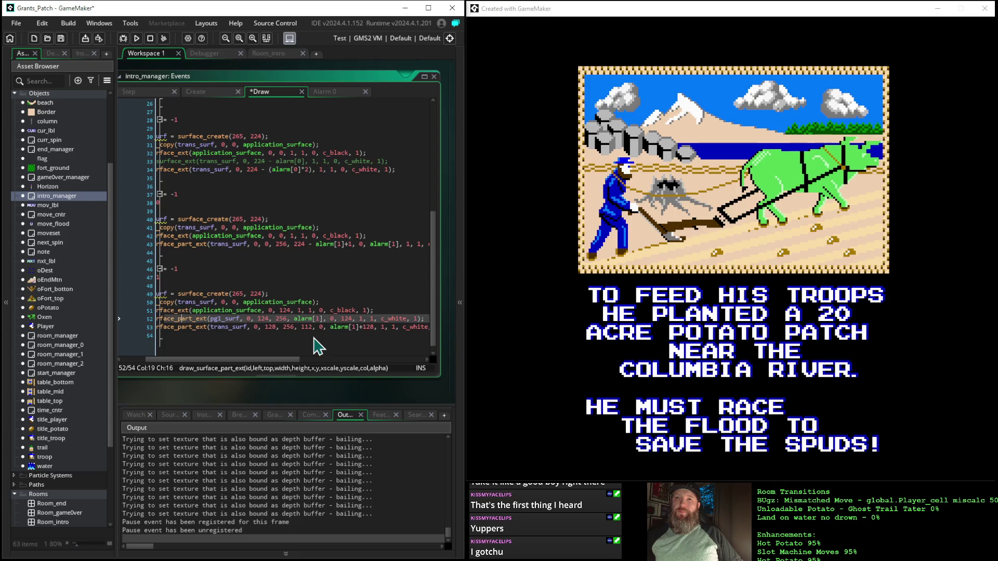
key("Home")
key("Up")
key("End")
key("Down")
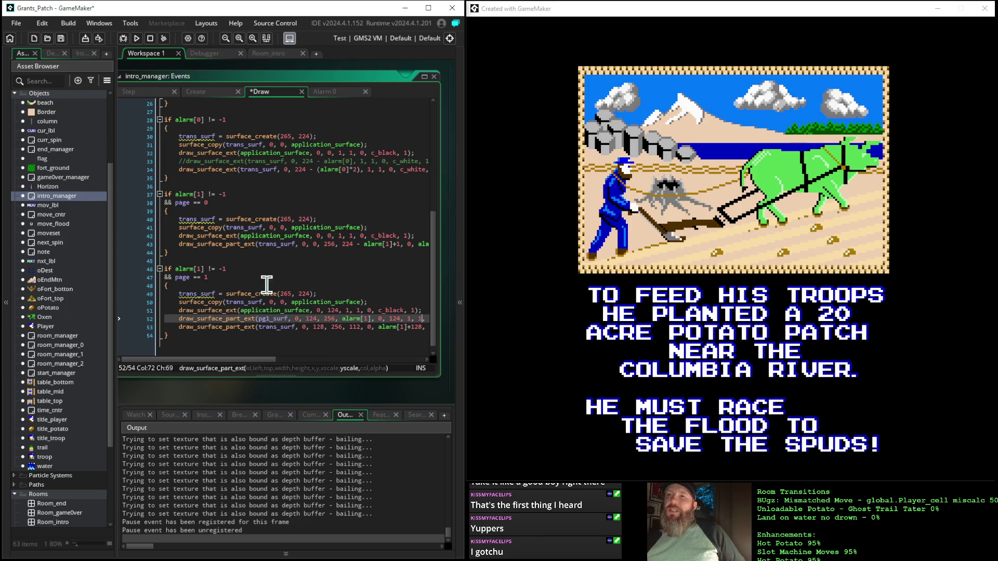
- Replace the 124 top argument on line 52 with 224-alarm[1]
left_click(229, 320)
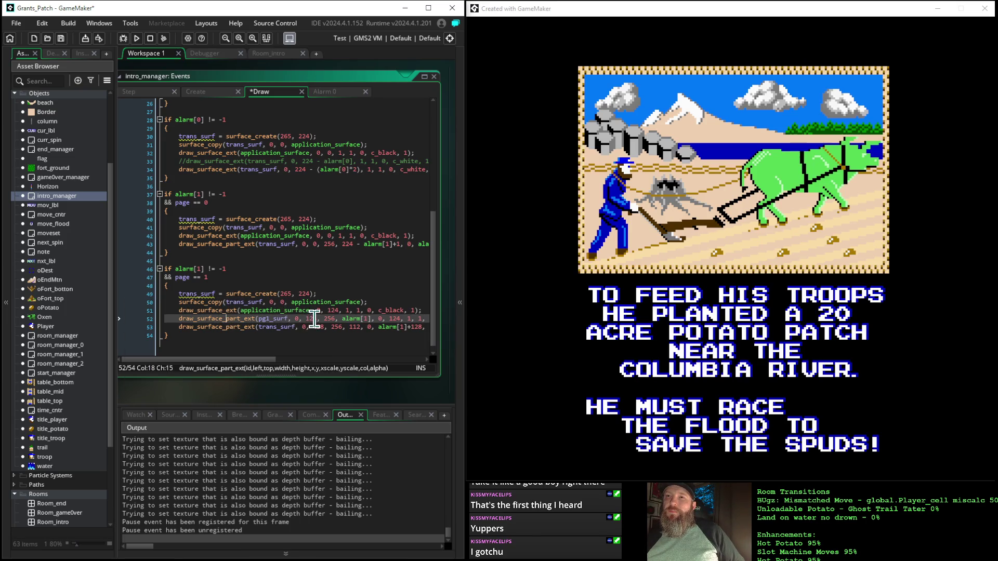
left_click(312, 319)
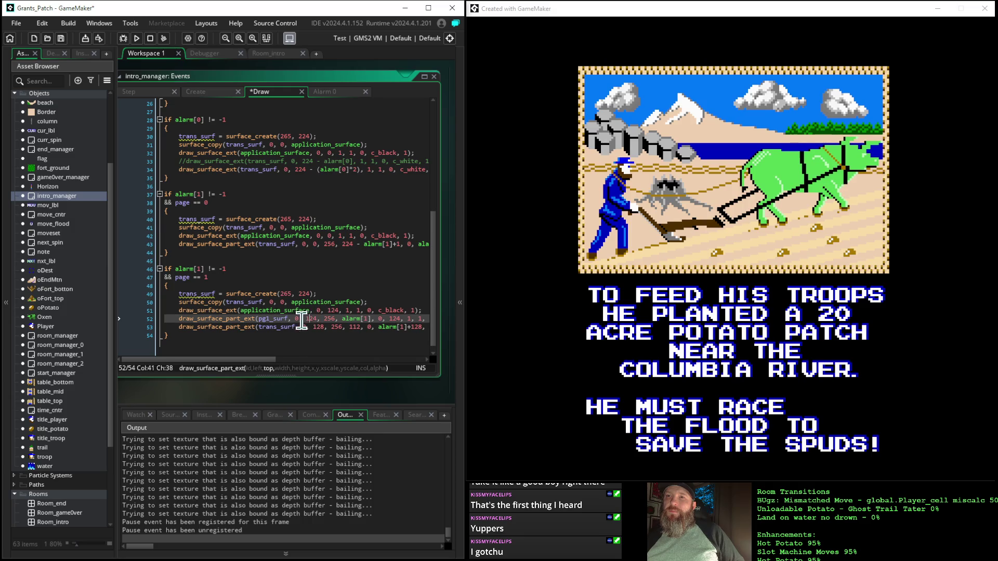
left_click(306, 319)
left_click_drag(306, 319, 319, 324)
left_click(319, 320)
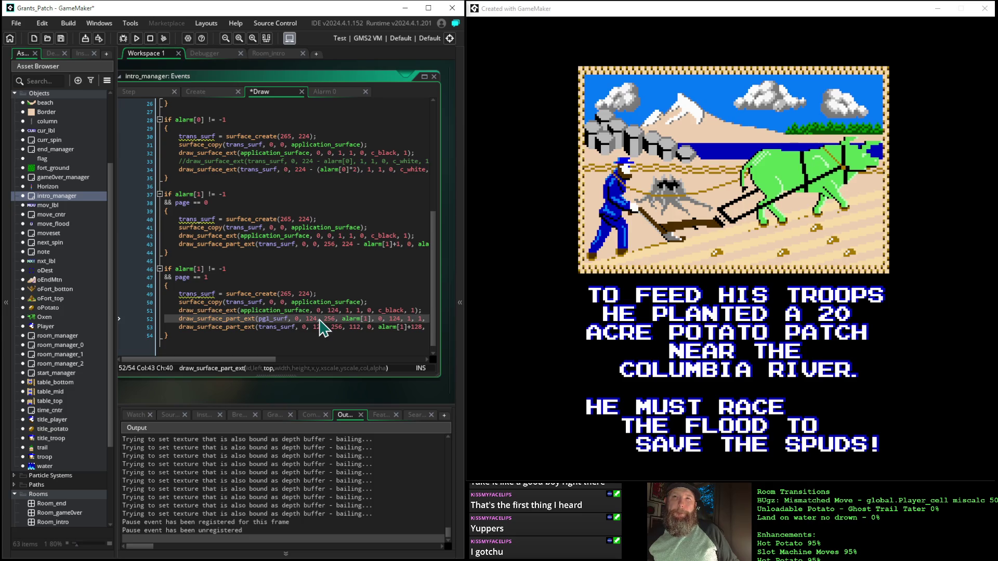
key("BackSpace")
key("BackSpace")
key("BackSpace")
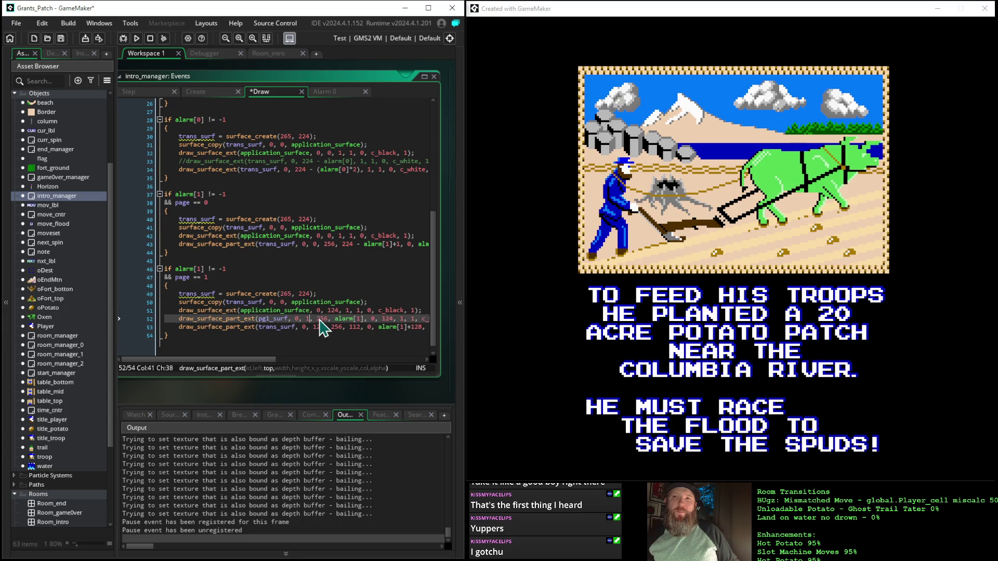
type("224,")
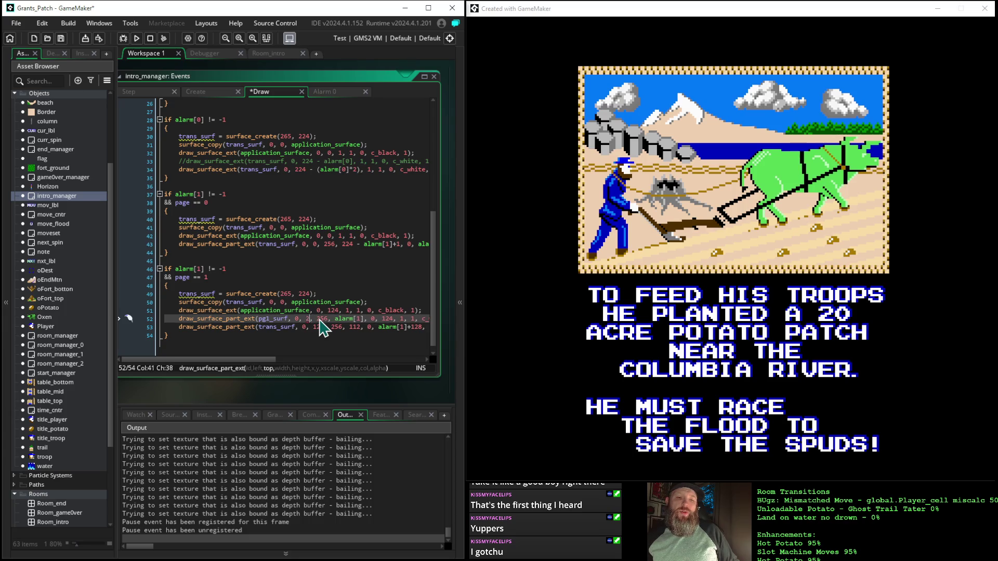
type("alarm[")
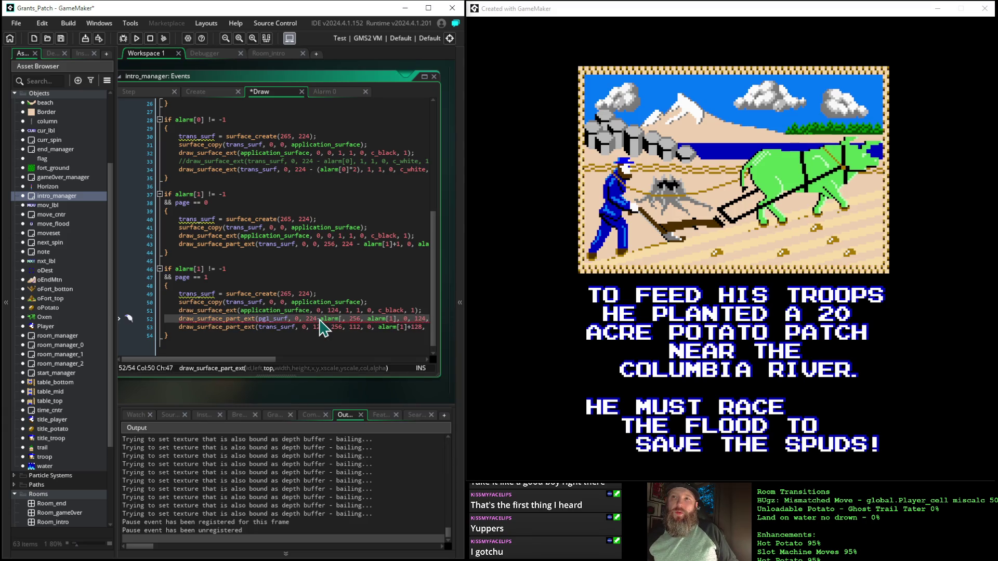
type("1]")
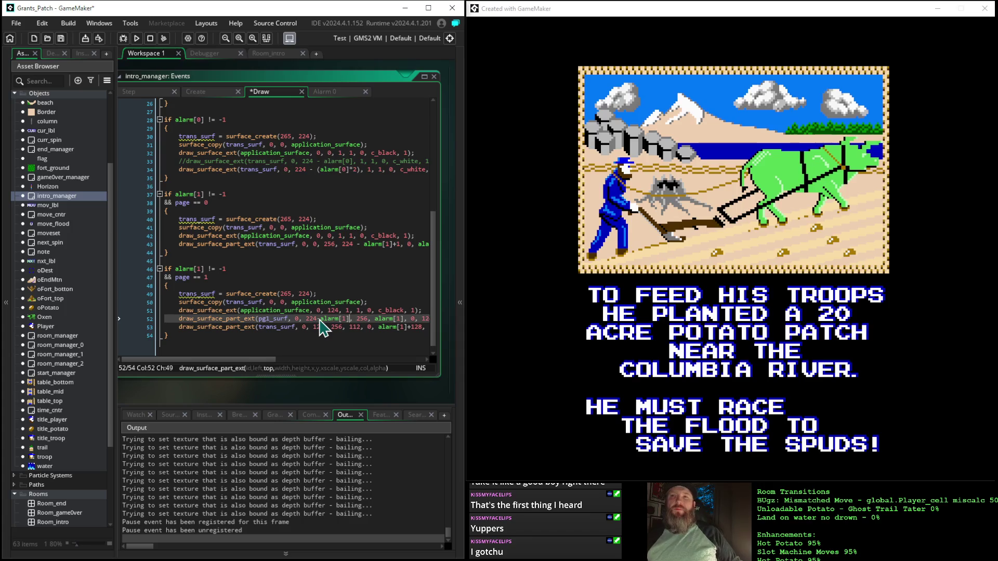
- Save and run the game, then scroll the editor to review line 52's arguments
left_click(136, 39)
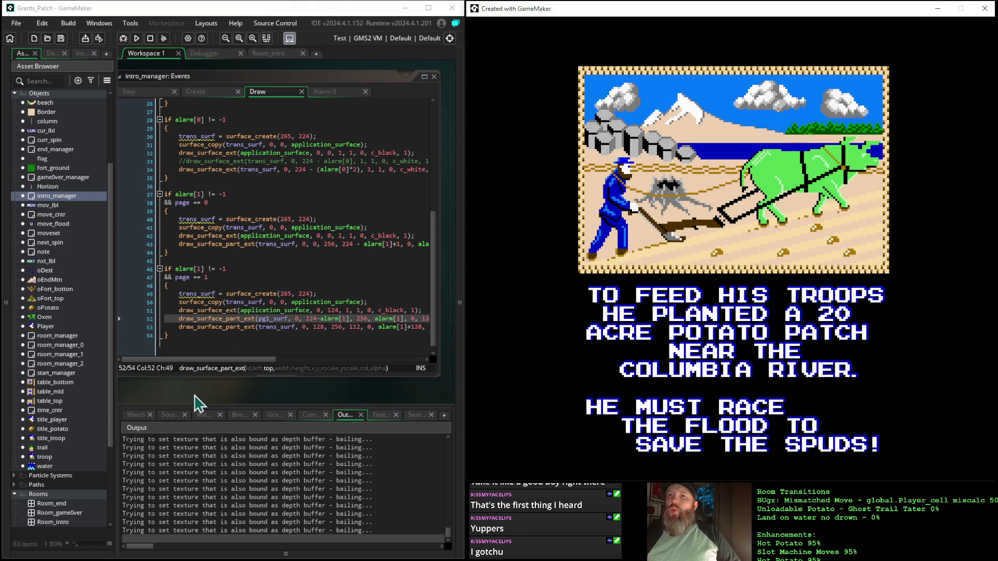
left_click_drag(213, 360, 274, 364)
left_click(262, 318)
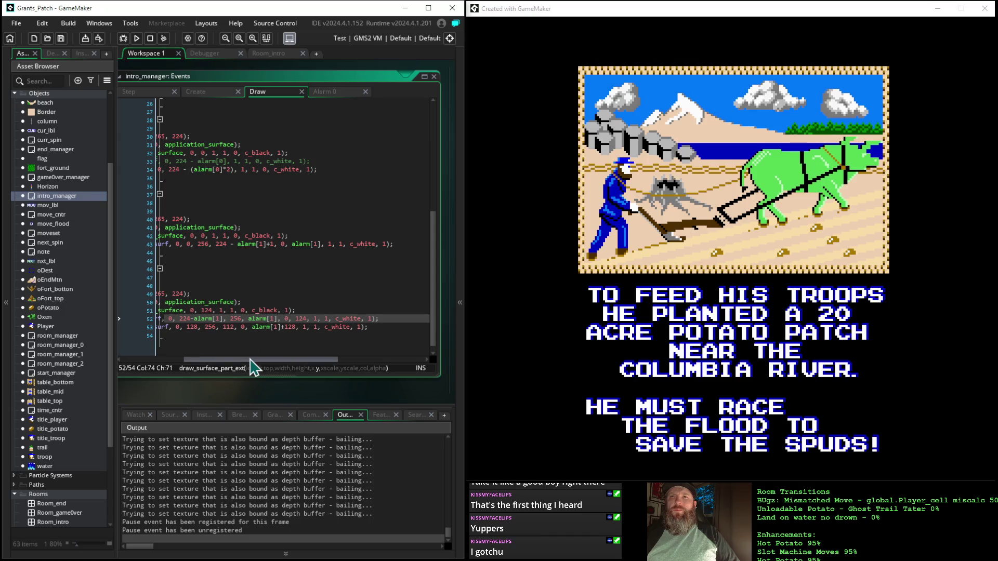
mouse_move(252, 362)
left_mouse_down()
mouse_move(185, 363)
mouse_move(257, 363)
left_mouse_up()
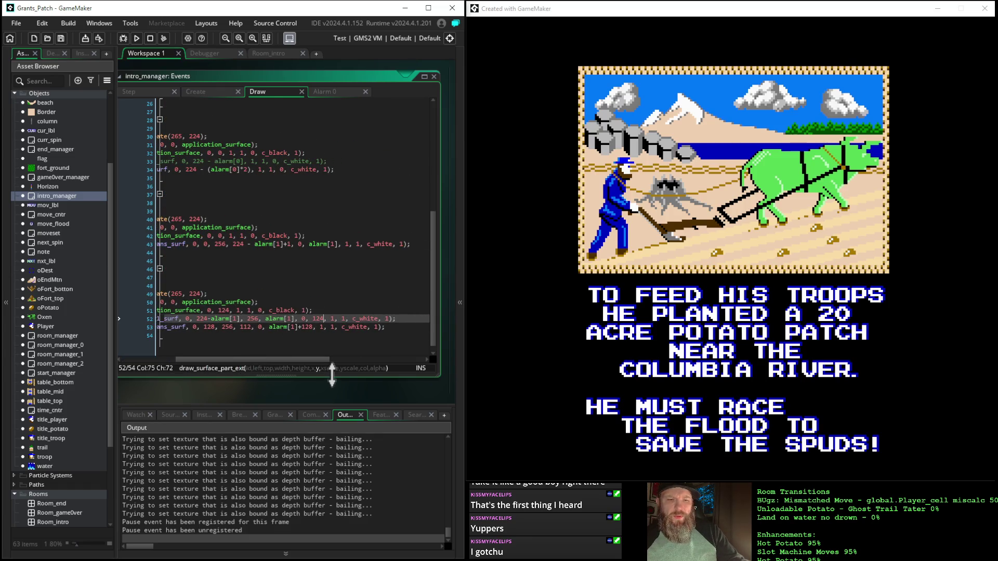
- Change line 52's y position from 124 to 128 and rerun the game
key("BackSpace")
type("8")
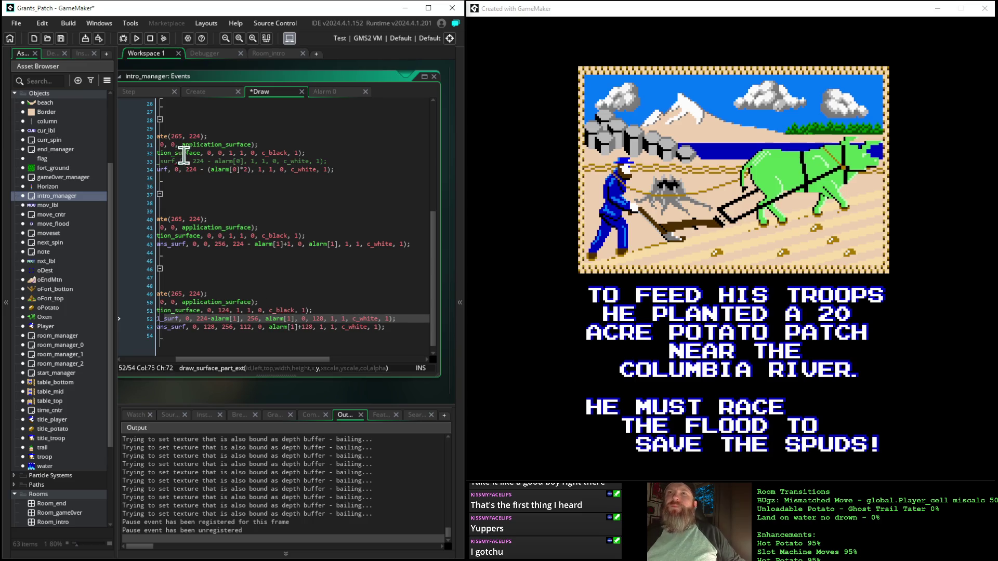
left_click(137, 38)
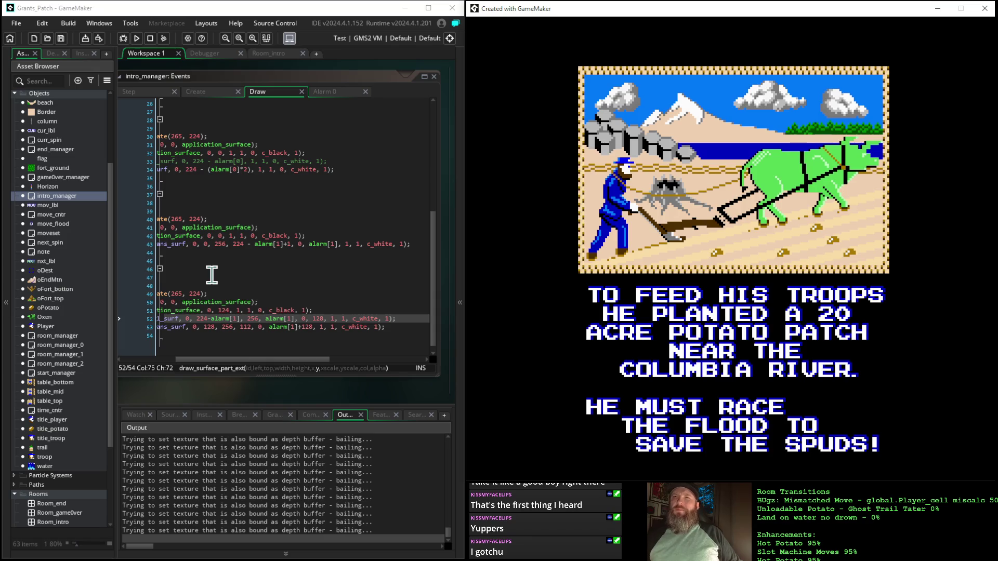
mouse_move(202, 400)
left_mouse_down()
mouse_move(272, 401)
mouse_move(249, 408)
left_mouse_up()
- Scroll through line 52's pg1_surf draw arguments, then switch to the intro_manager Step event
left_click_drag(240, 369, 194, 379)
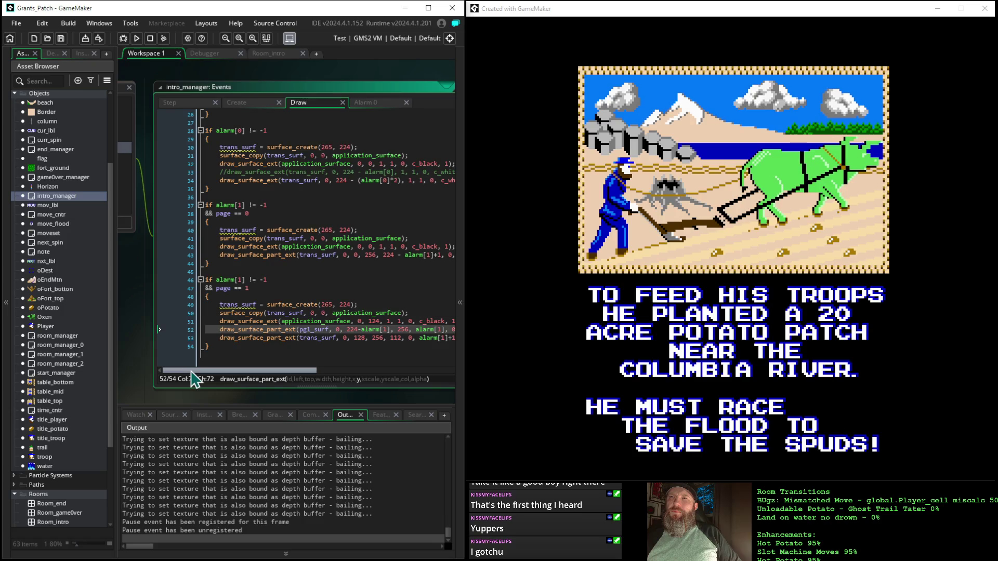
mouse_move(195, 378)
left_mouse_down()
mouse_move(210, 381)
mouse_move(195, 378)
left_mouse_up()
left_click_drag(187, 369, 236, 371)
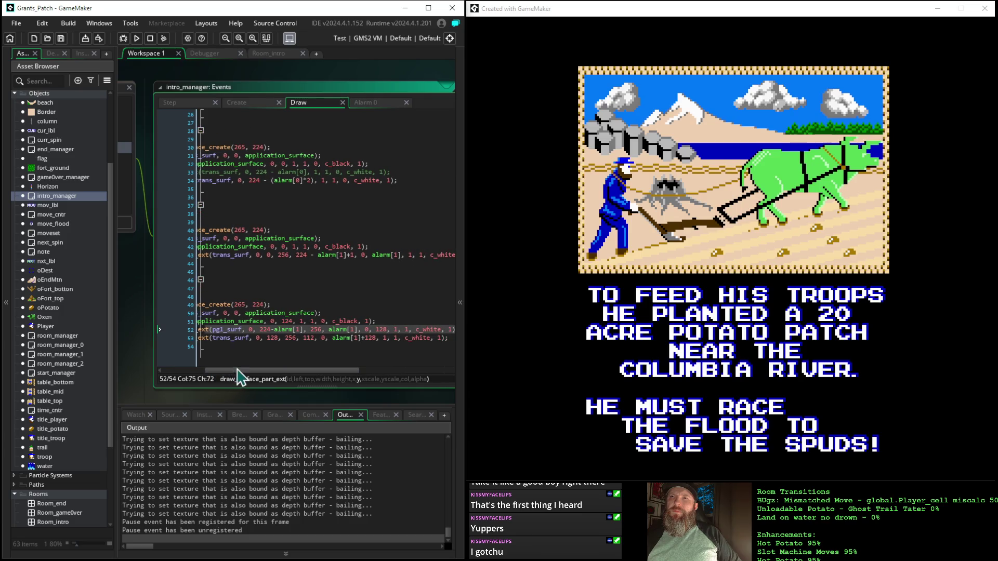
left_click(344, 329)
mouse_move(291, 371)
left_mouse_down()
mouse_move(265, 370)
mouse_move(319, 376)
left_mouse_up()
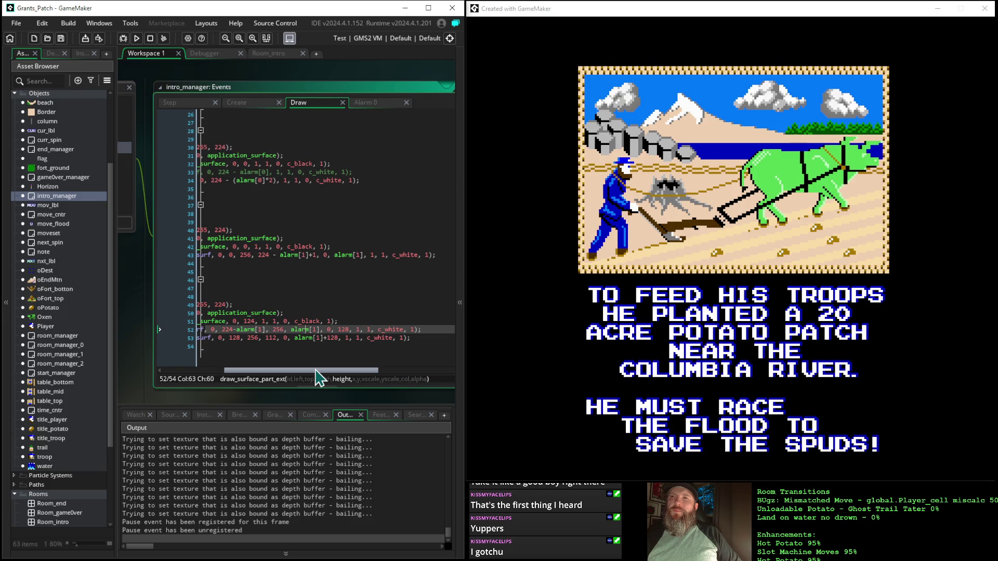
left_click_drag(319, 377, 273, 370)
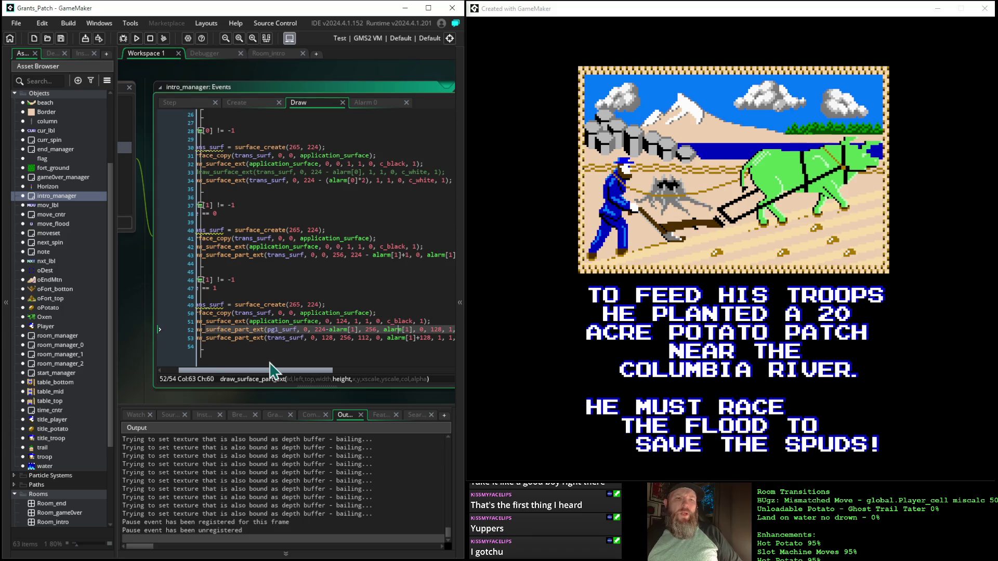
left_click_drag(269, 369, 228, 363)
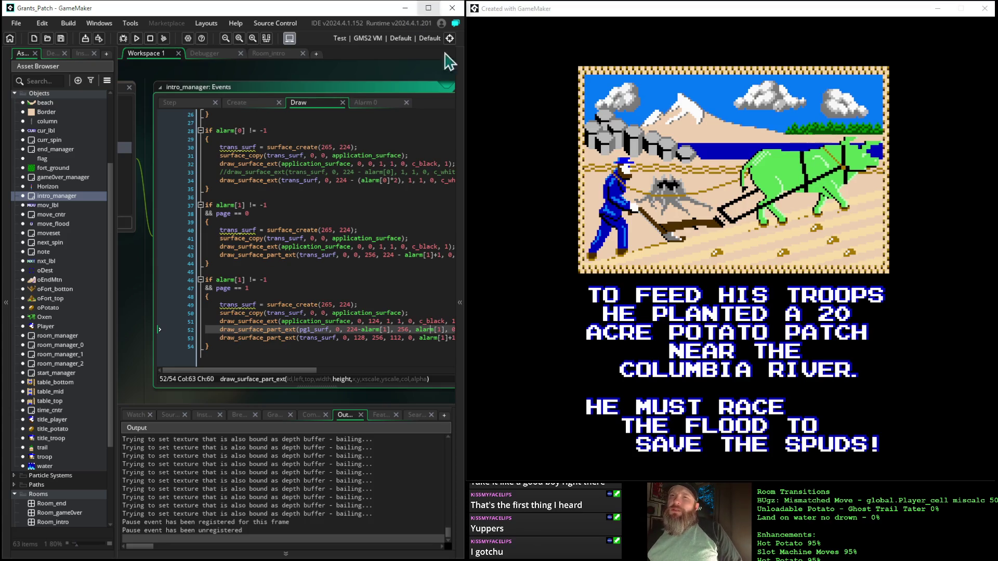
left_click_drag(280, 372, 349, 380)
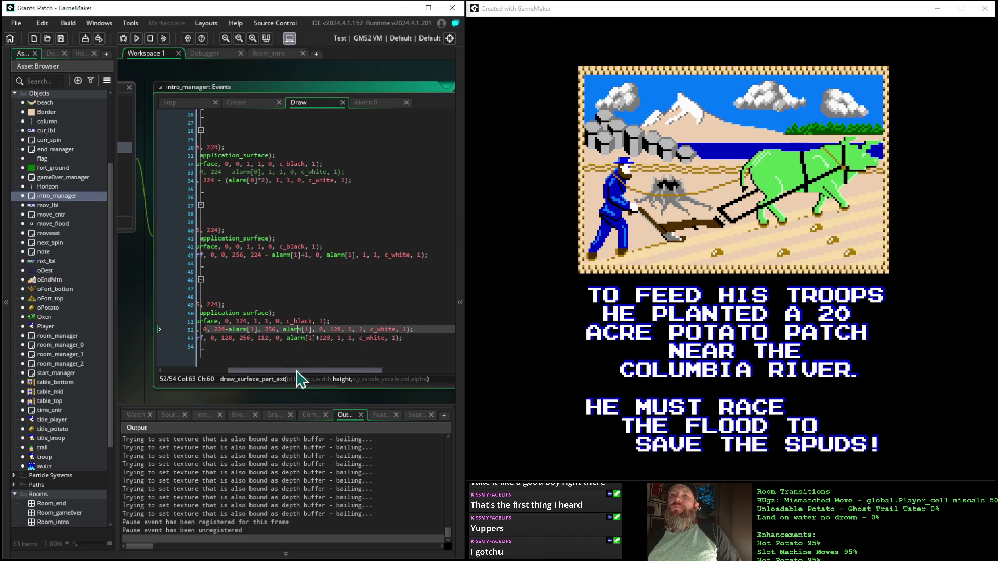
left_click_drag(297, 370, 217, 365)
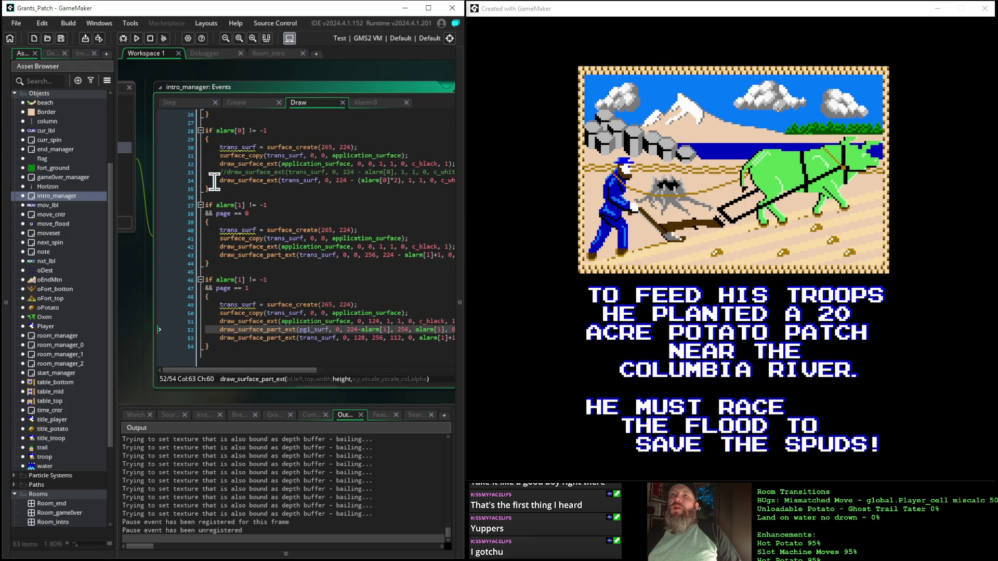
left_click(183, 106)
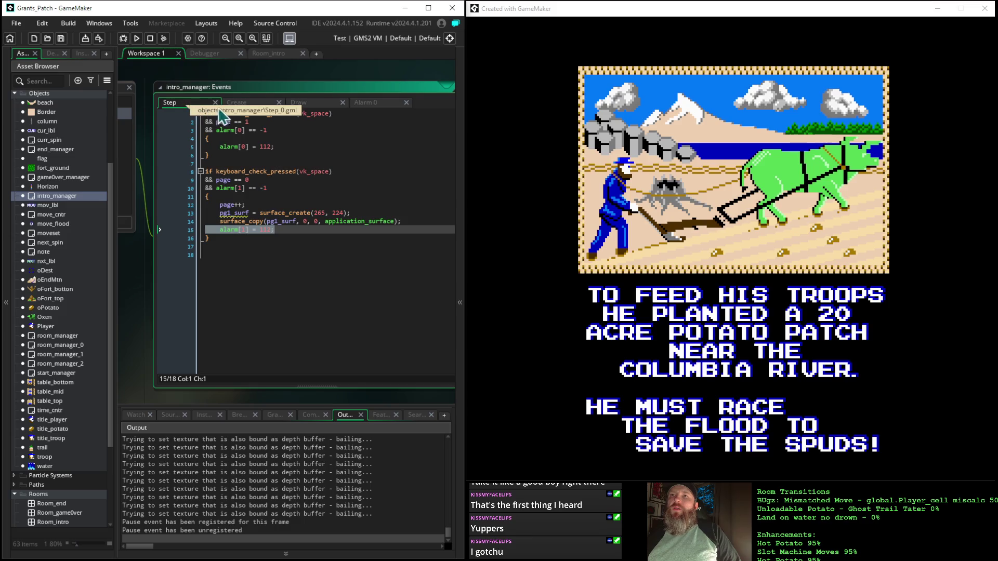
- Switch to the intro_manager Draw event and shift the window to show its code
left_click(315, 107)
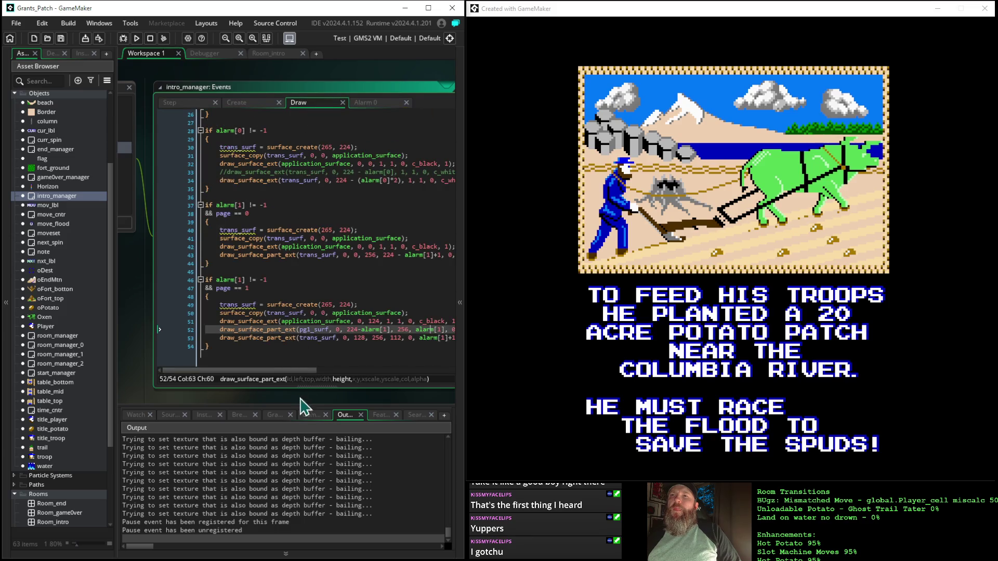
mouse_move(298, 406)
left_mouse_down()
mouse_move(193, 382)
mouse_move(192, 372)
mouse_move(248, 376)
mouse_move(230, 372)
left_mouse_up()
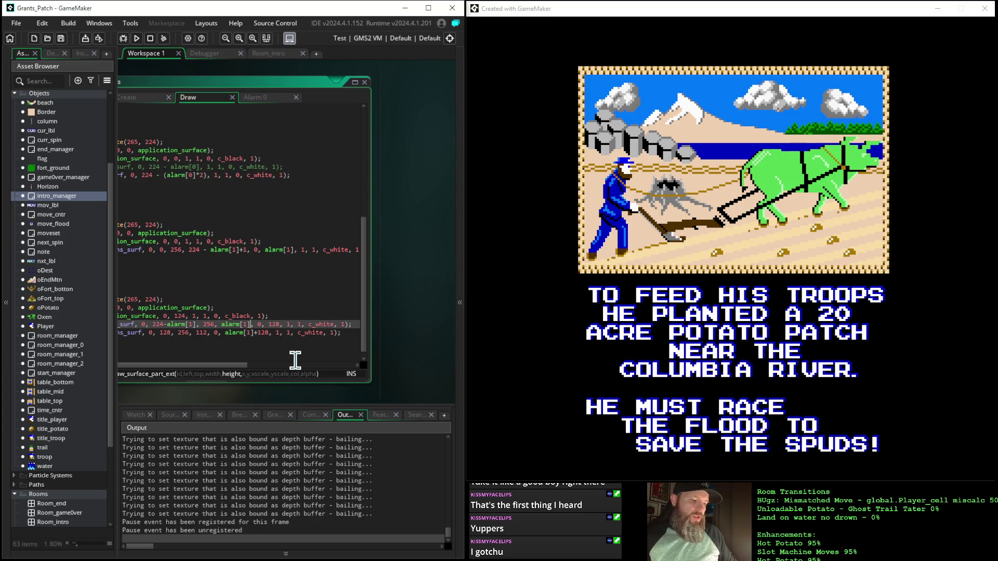
- Append +12 to alarm[1] in line 52's pg1_surf draw, then save and run the game
type("+12")
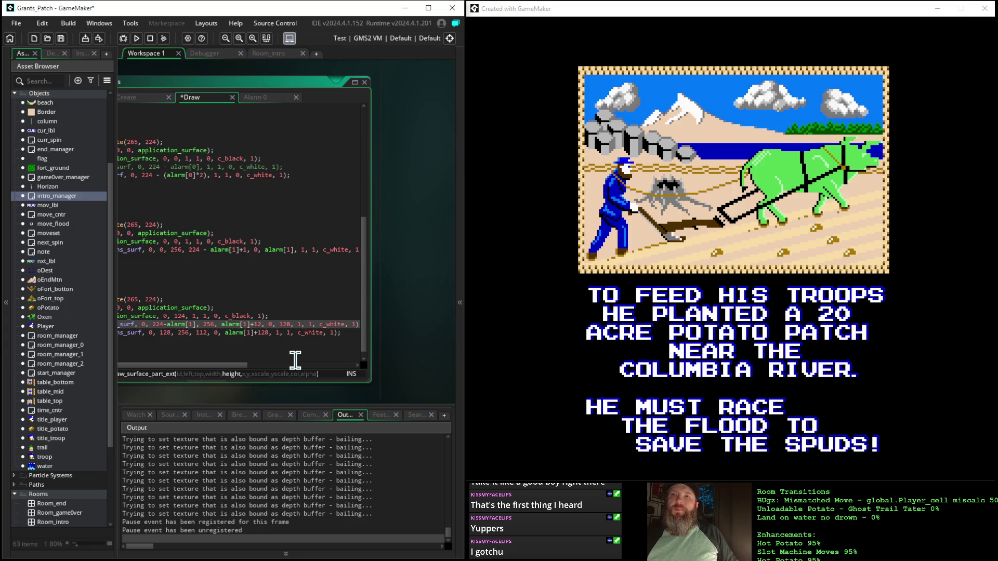
left_click(260, 281)
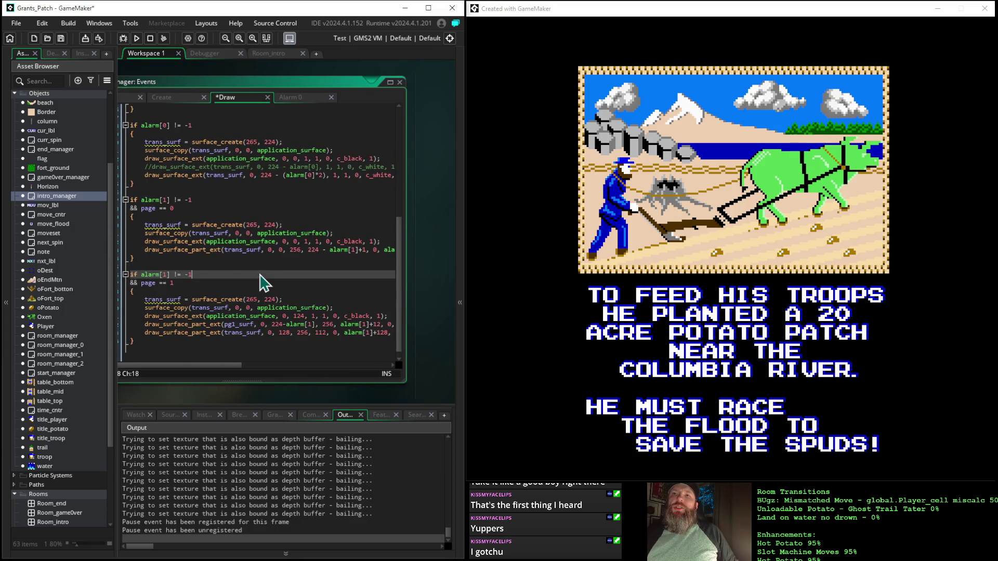
left_click_drag(151, 158, 140, 125)
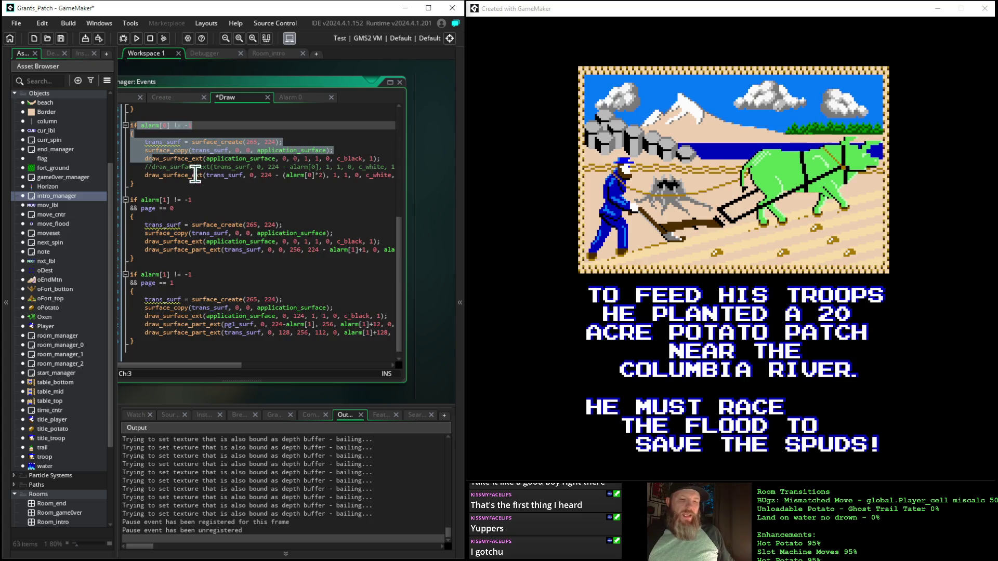
left_click(259, 184)
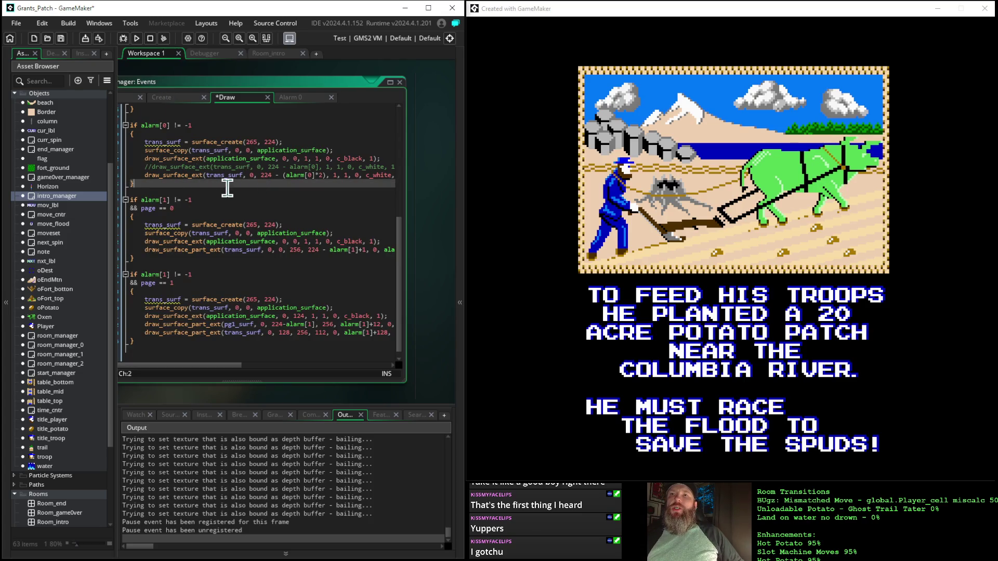
scroll(227, 188, "up", 4)
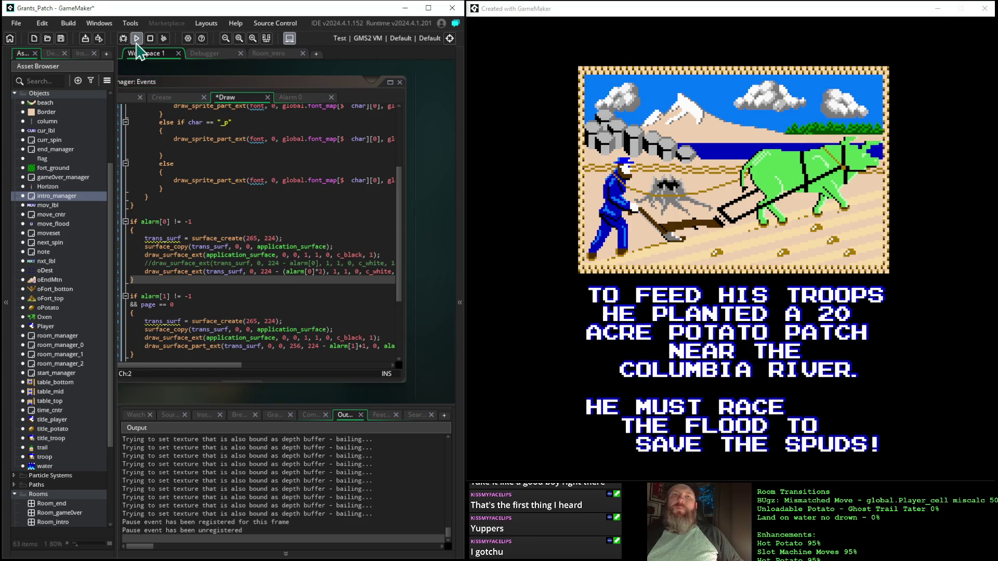
left_click(137, 45)
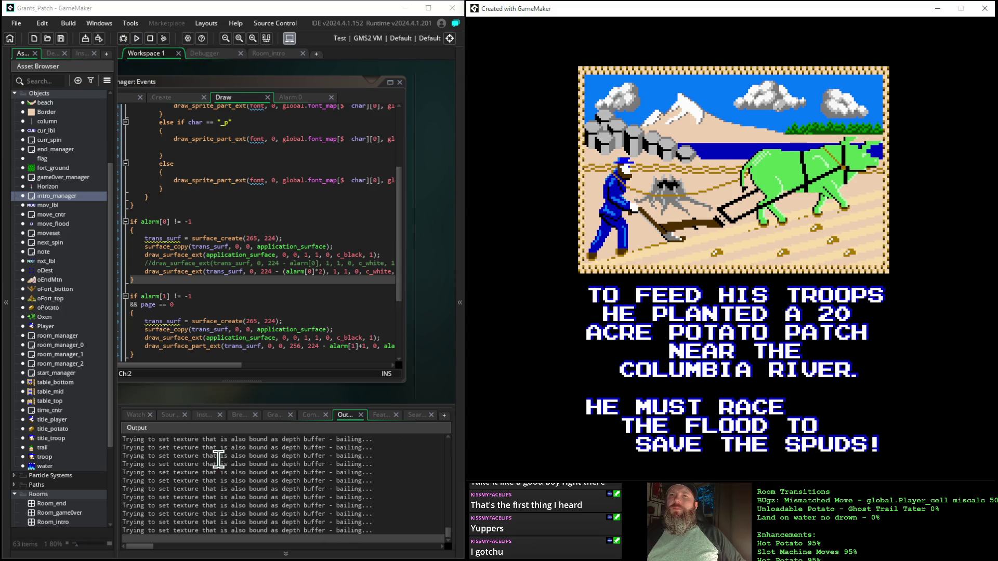
- Reposition the code window and return the cursor to line 52's pg1_surf draw
scroll(212, 343, "down", 3)
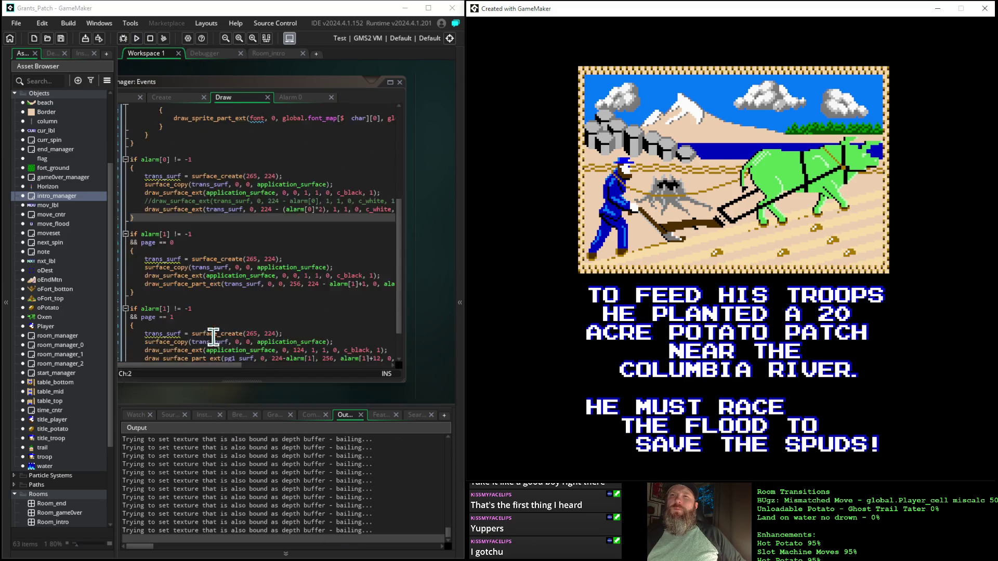
mouse_move(213, 336)
scroll(213, 337, "down", 1)
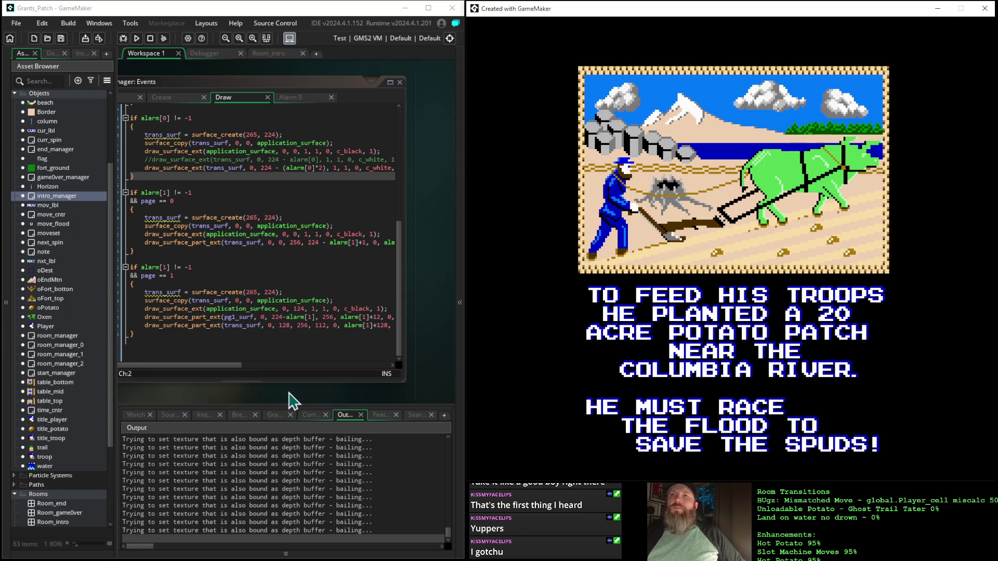
left_click_drag(291, 400, 296, 383)
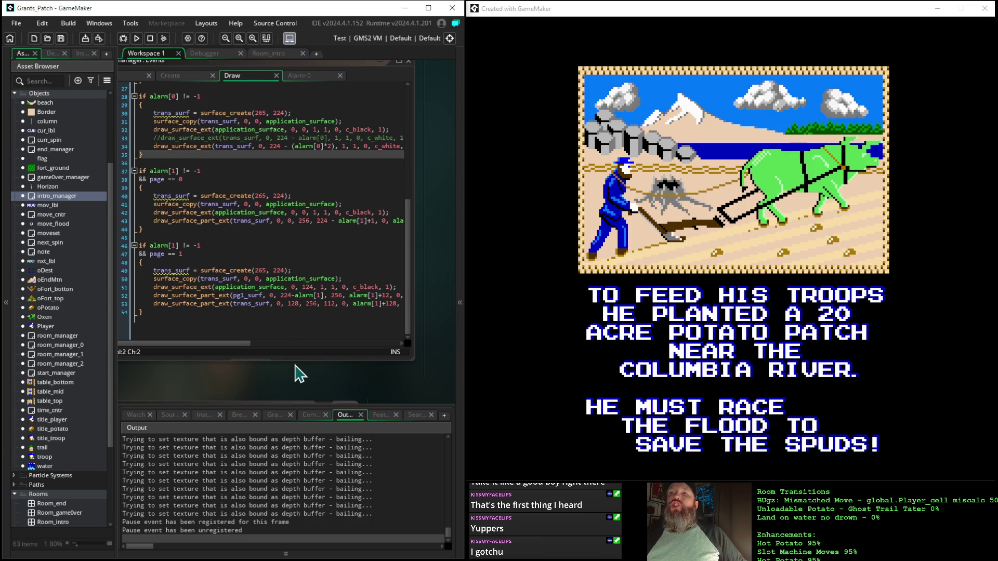
mouse_move(238, 345)
left_mouse_down()
mouse_move(285, 352)
mouse_move(216, 340)
left_mouse_up()
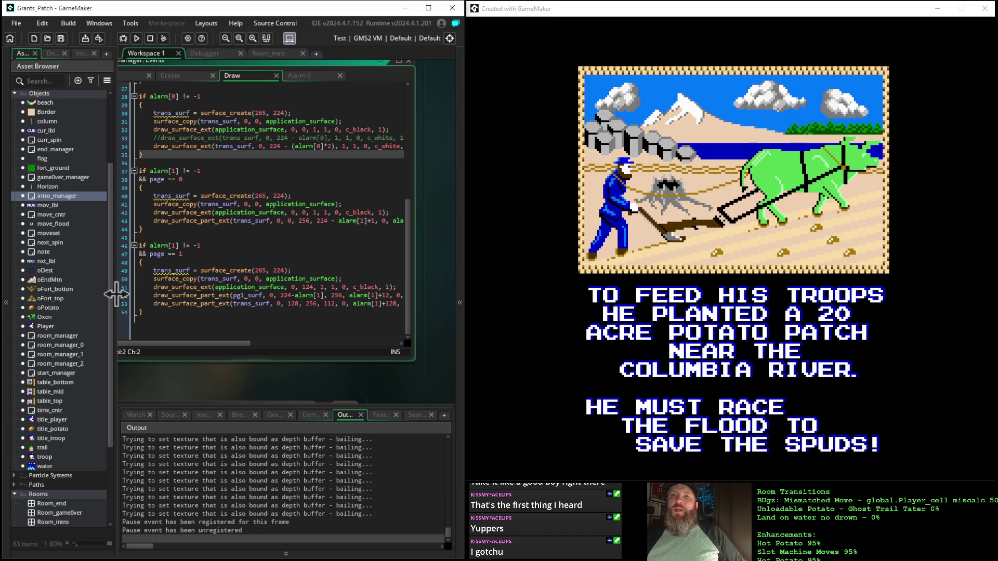
left_click_drag(178, 379, 205, 376)
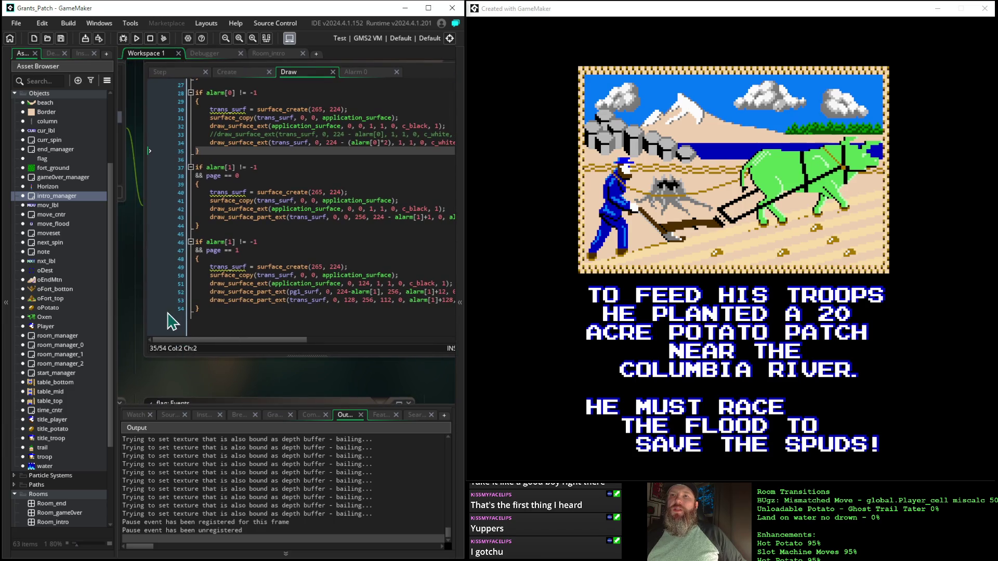
left_click(173, 296)
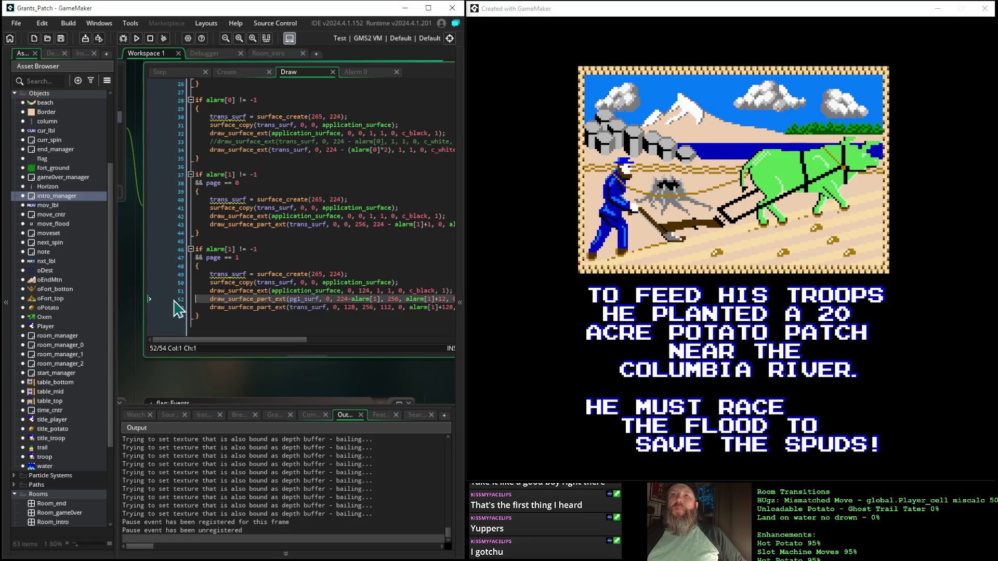
- Launch the game in the debugger and continue until it halts at line 52's breakpoint
left_click(123, 38)
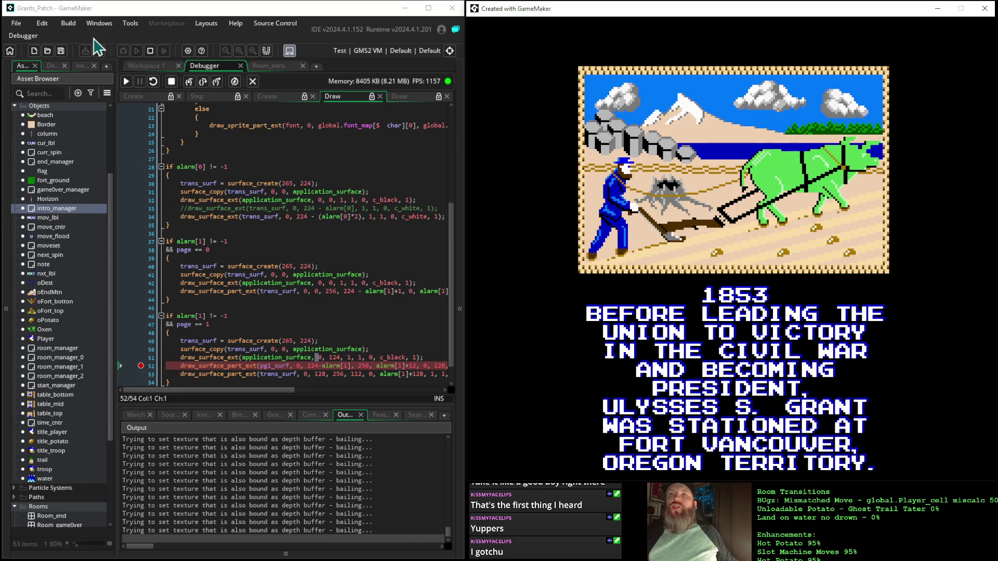
left_click(126, 83)
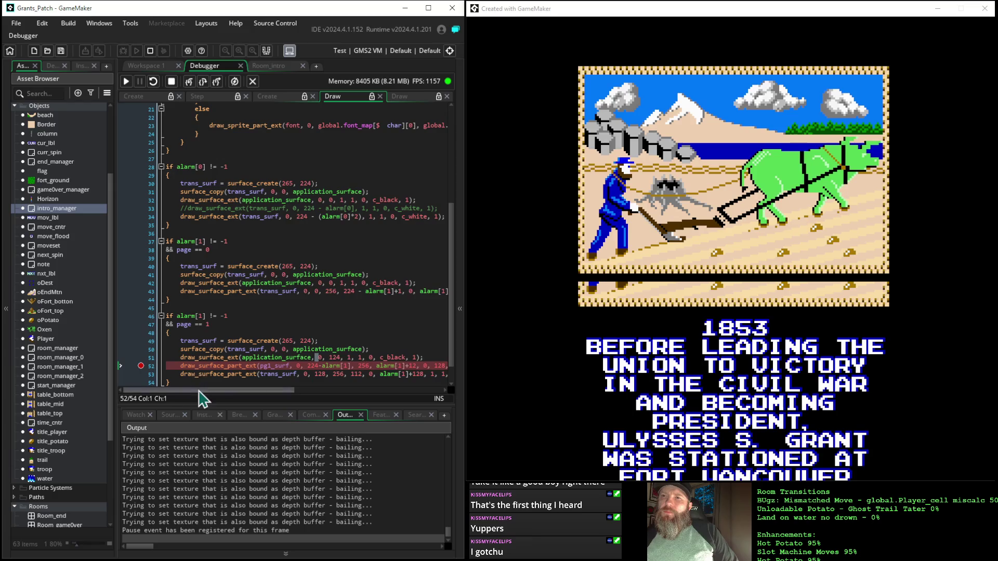
scroll(213, 401, "right", 3)
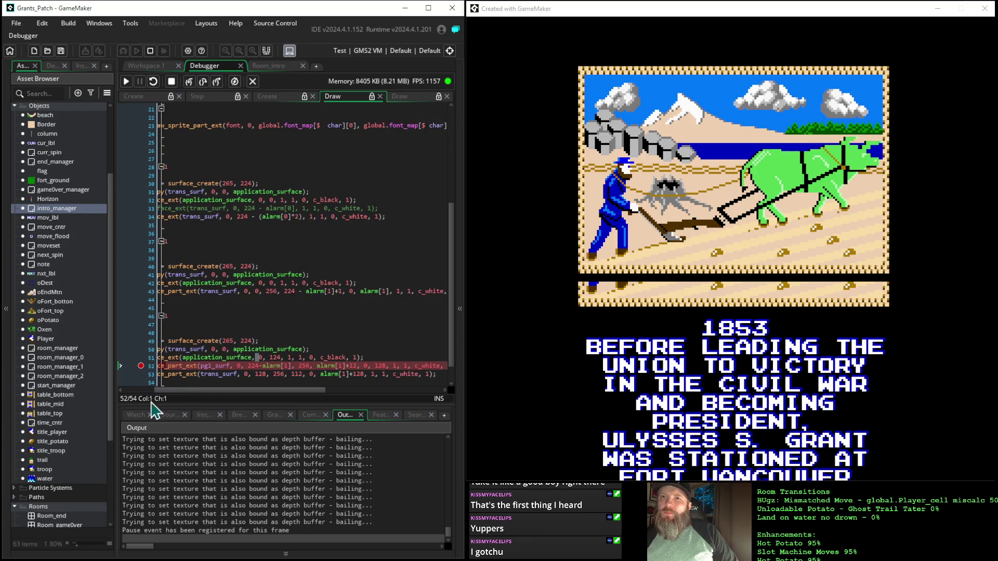
- Clear all existing watches and add a watch for alarm[1]
left_click(133, 415)
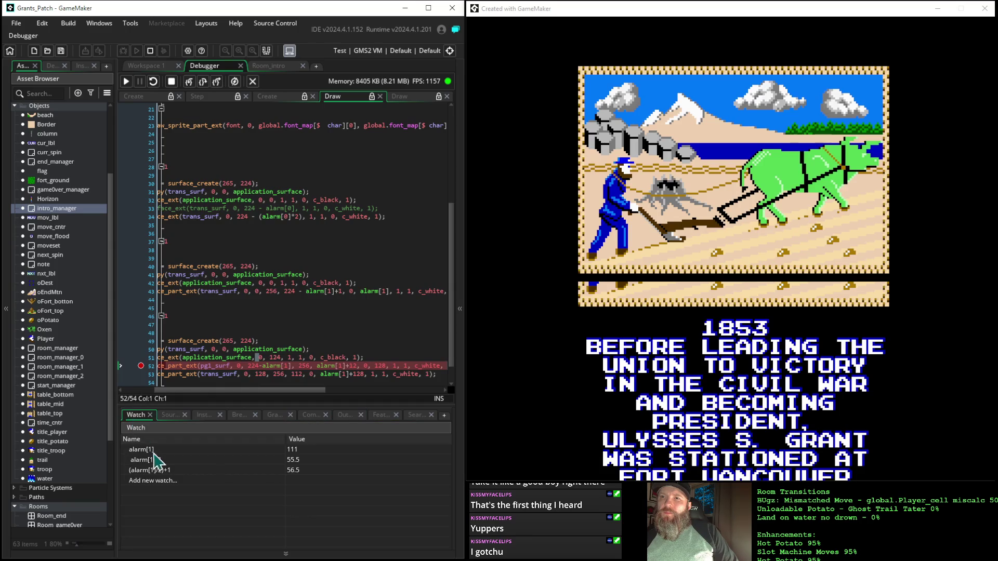
right_click(188, 463)
left_click(211, 490)
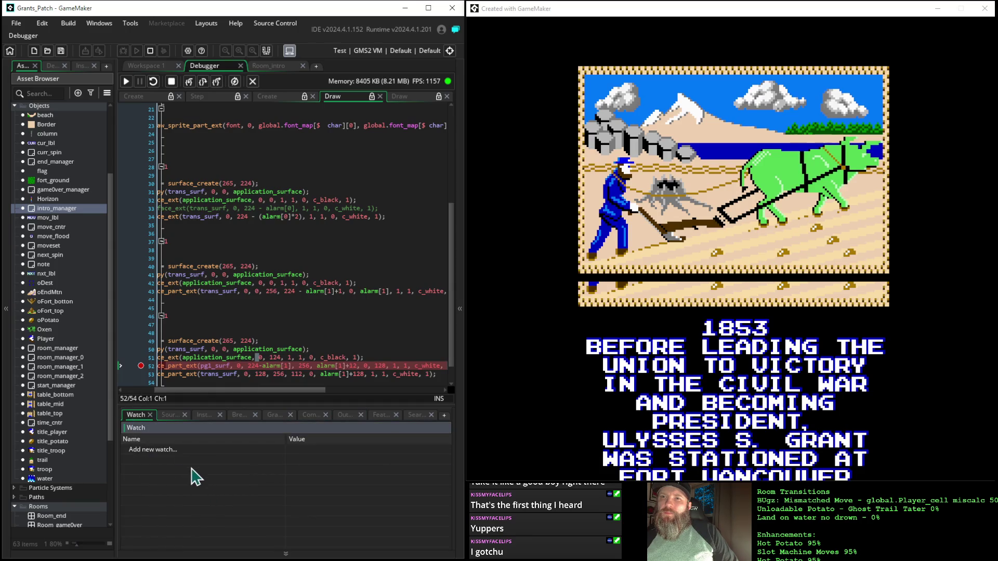
left_click(174, 449)
type("alarm")
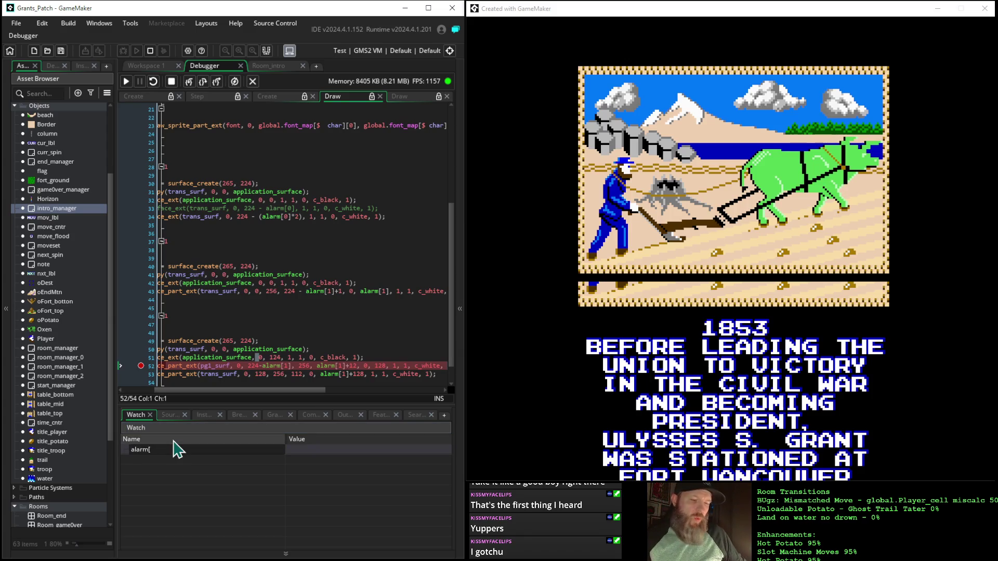
type("[1]")
key("Return")
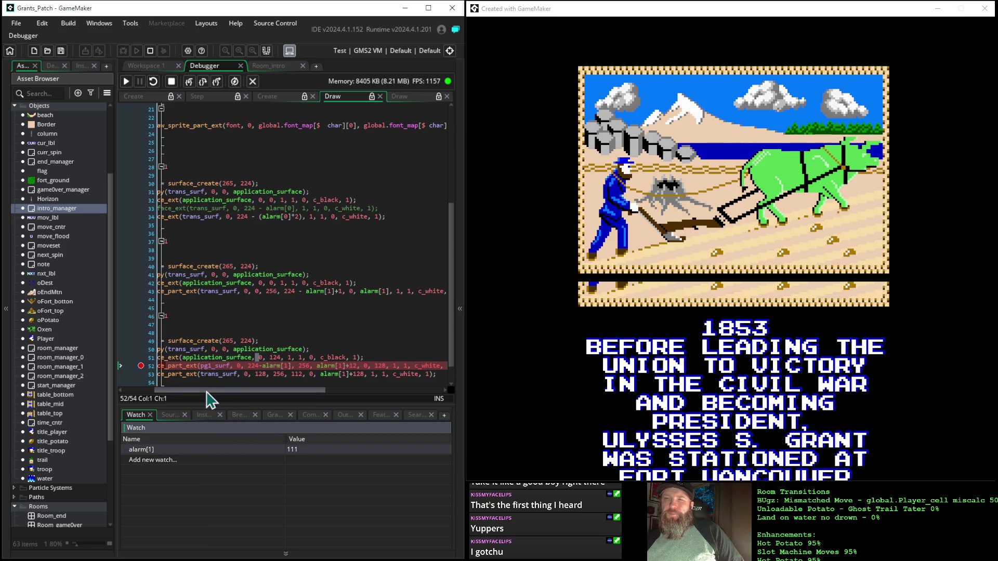
- Add a second watch for 224-alarm[1], taken from line 52's expression
left_click_drag(166, 390, 150, 391)
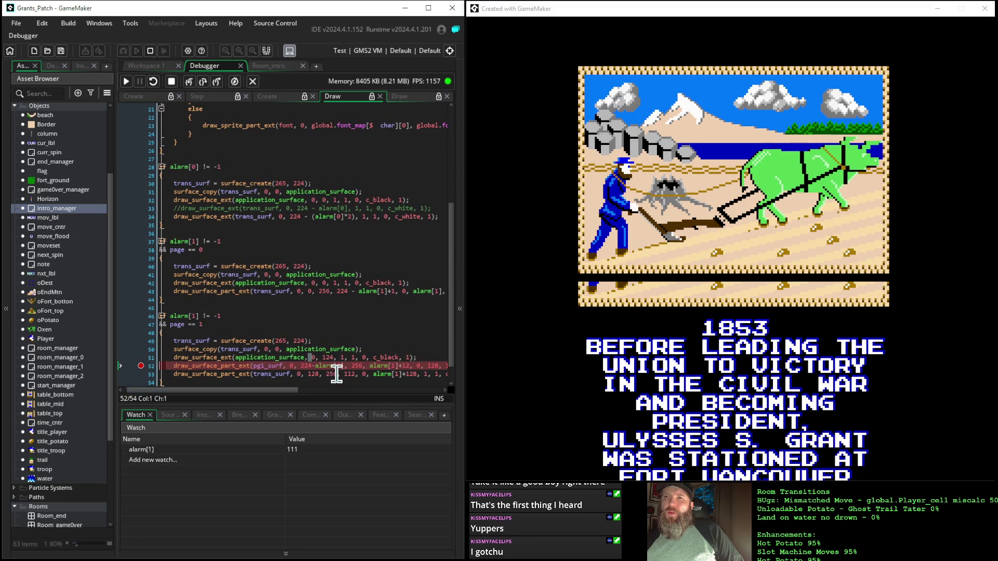
mouse_move(335, 365)
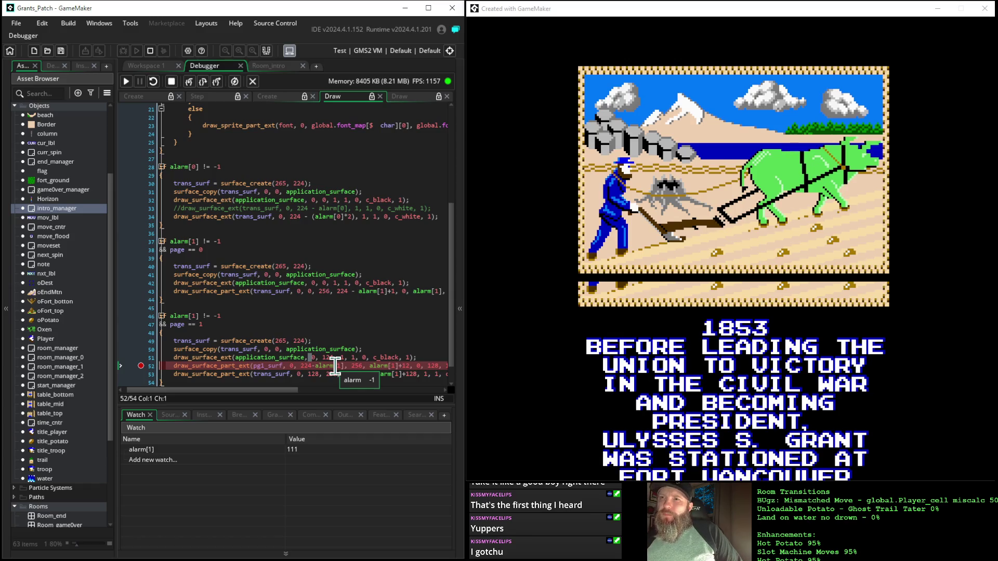
left_click_drag(299, 366, 344, 366)
key("ctrl+c")
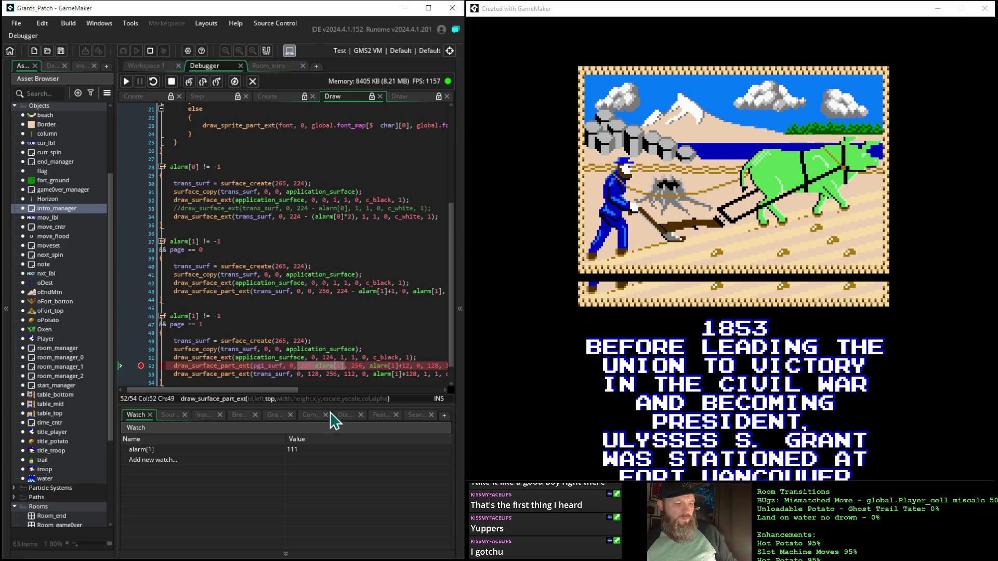
left_click(155, 461)
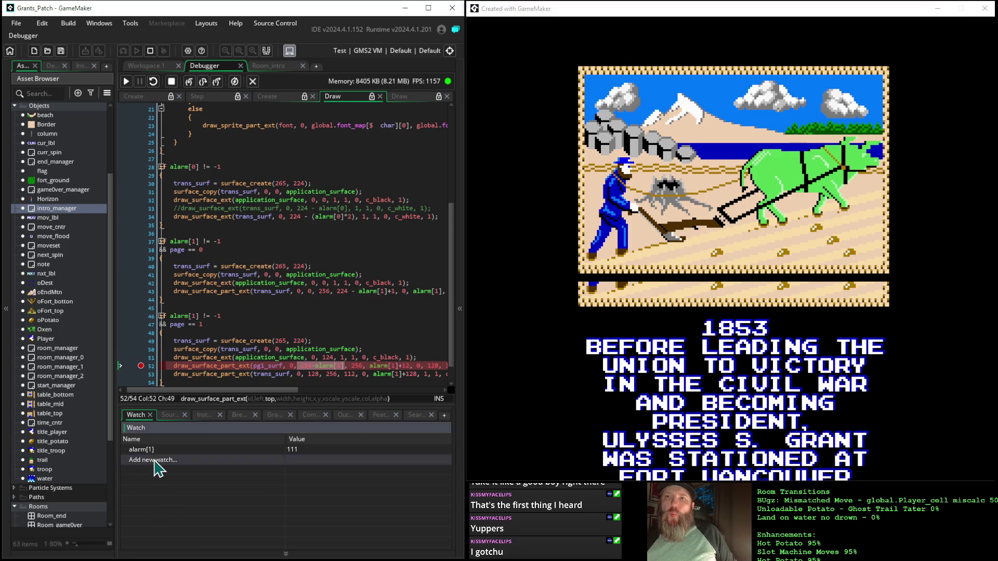
key("ctrl+v")
key("Return")
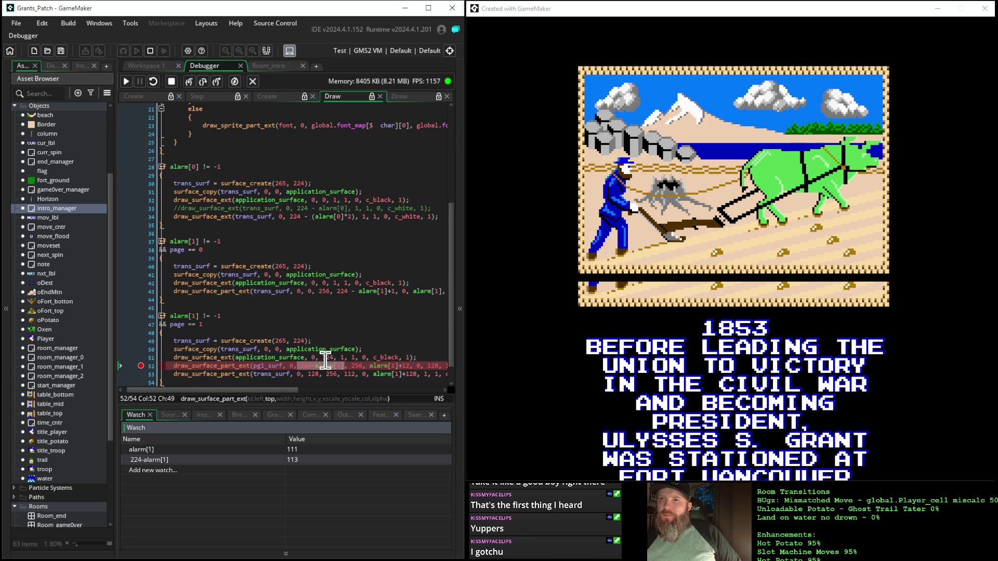
mouse_move(328, 372)
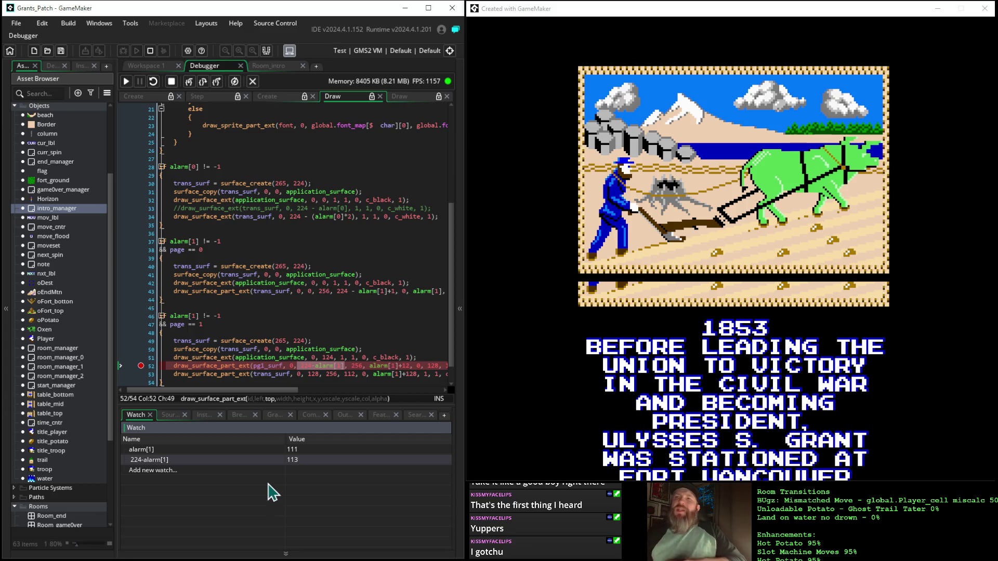
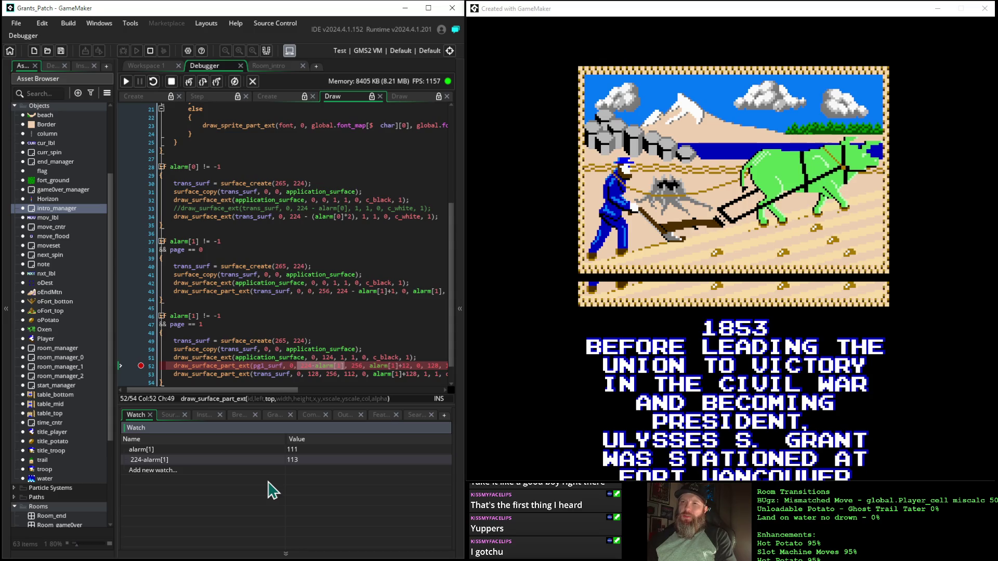
- Select alarm[1] in line 52's draw call
left_click(389, 366)
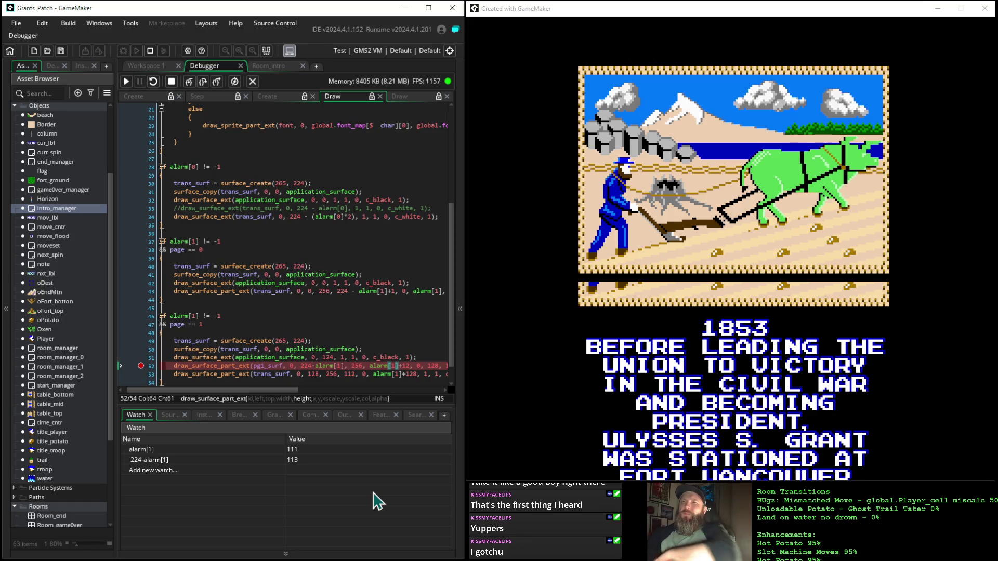
mouse_move(370, 365)
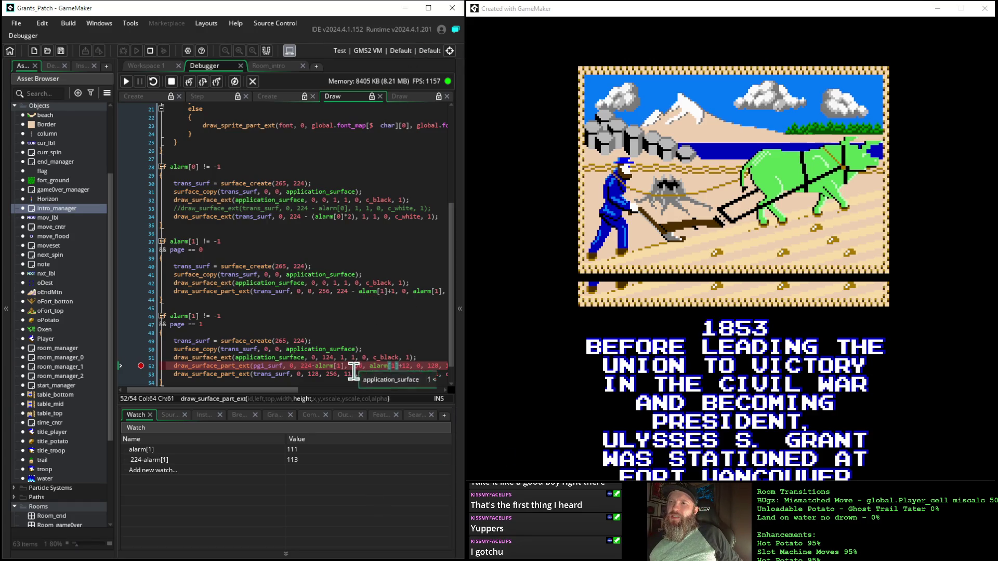
left_click_drag(369, 366, 409, 367)
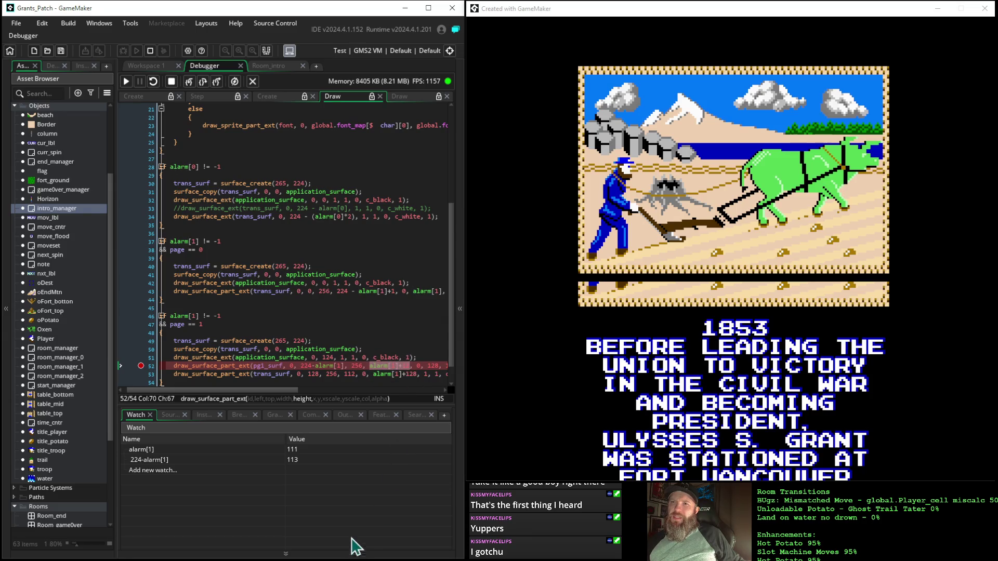
- Add an alarm[1]+12 watch expression, which reads 123, then stop the running game
left_click(219, 469)
type("alarm[1]+12")
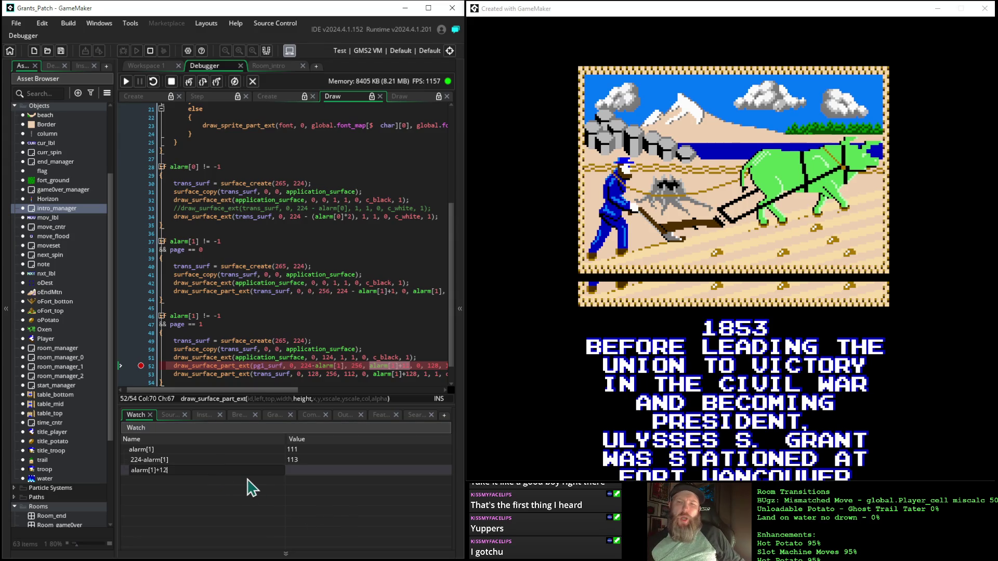
key("Return")
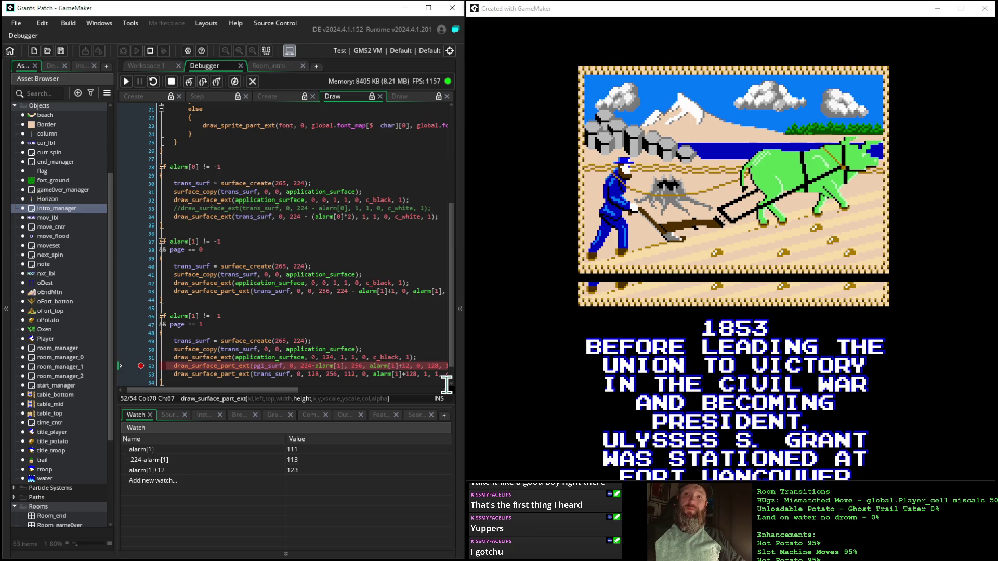
left_click(171, 81)
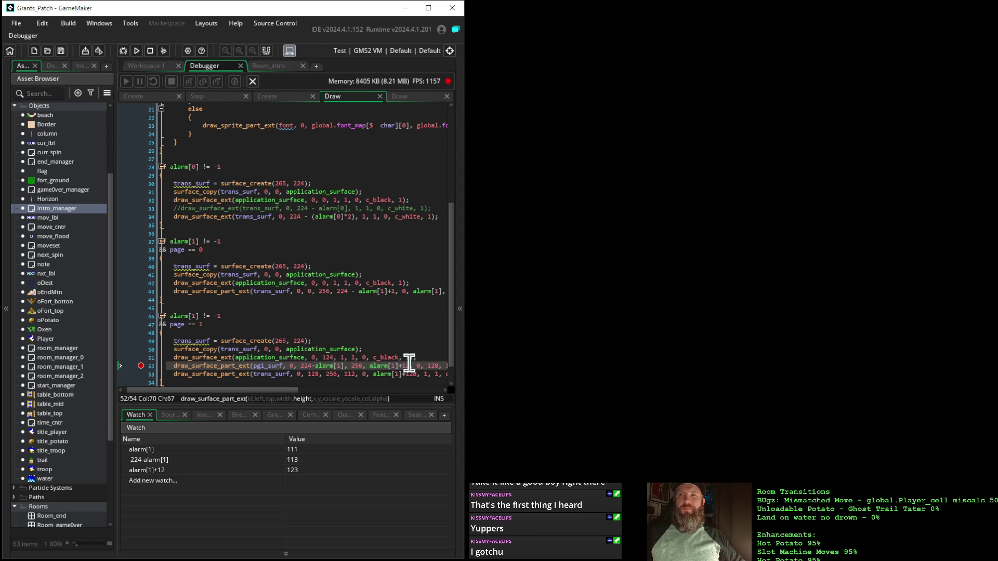
- Delete the +12 after alarm[1] on line 52 and rerun the game in debug mode
left_click(409, 366)
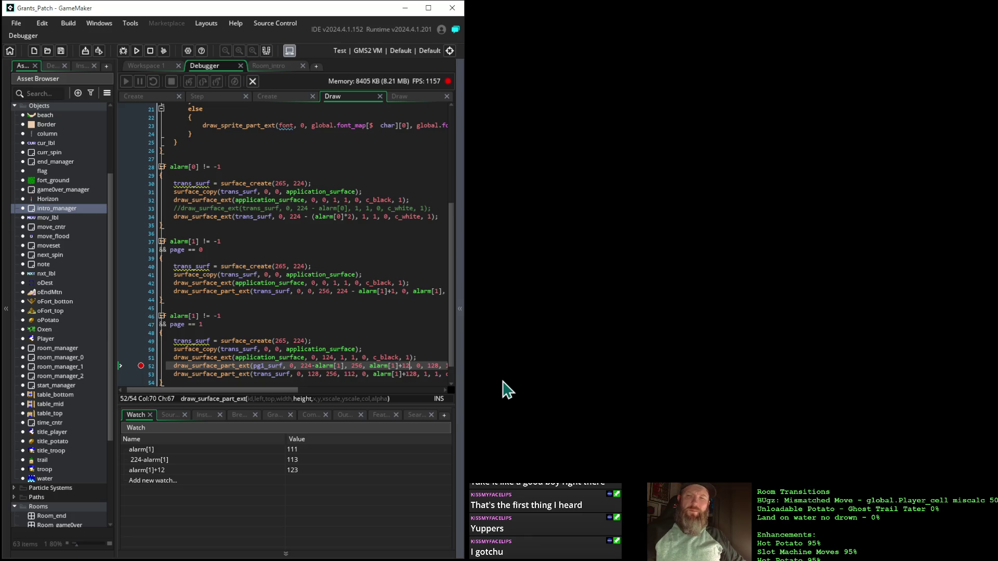
key("BackSpace")
key("BackSpace")
key("Delete")
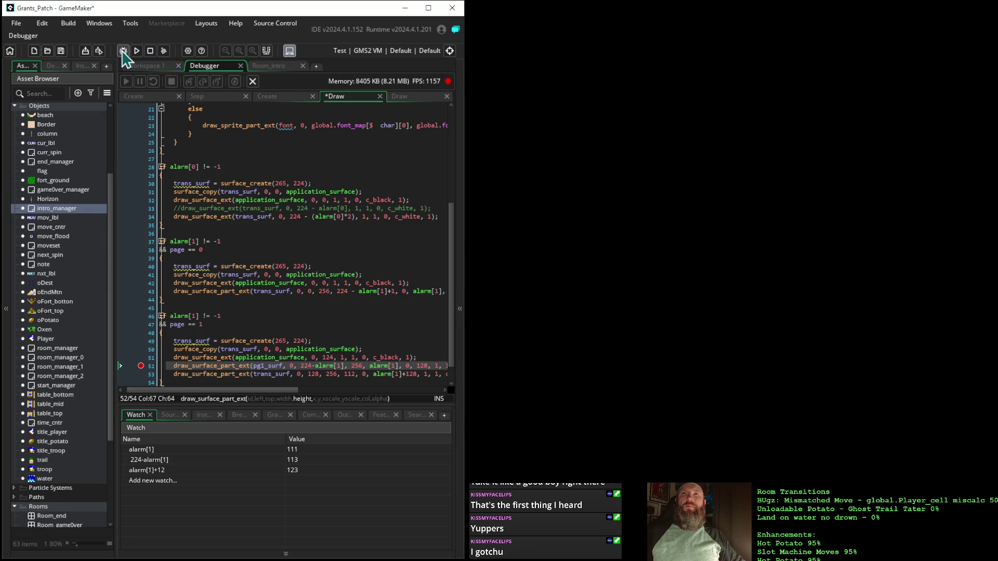
left_click(123, 50)
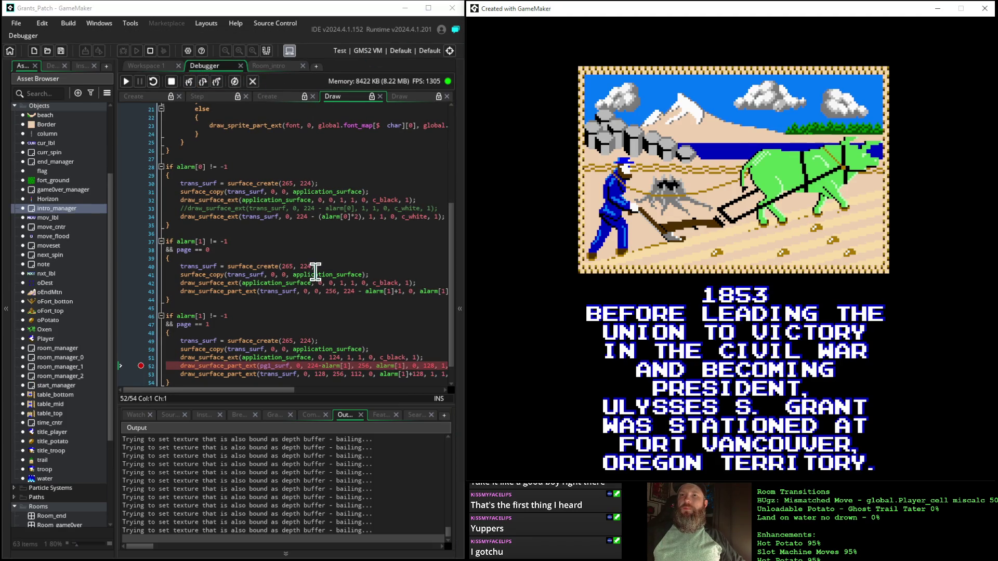
- Continue to the next line 52 breakpoint hit and bring the Watch values back into view
left_click(127, 81)
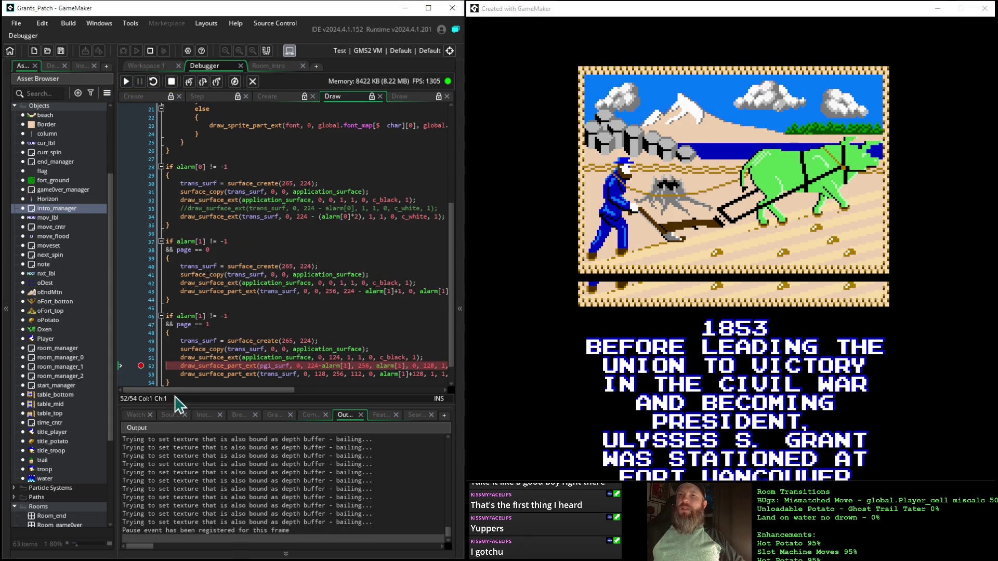
left_click(136, 415)
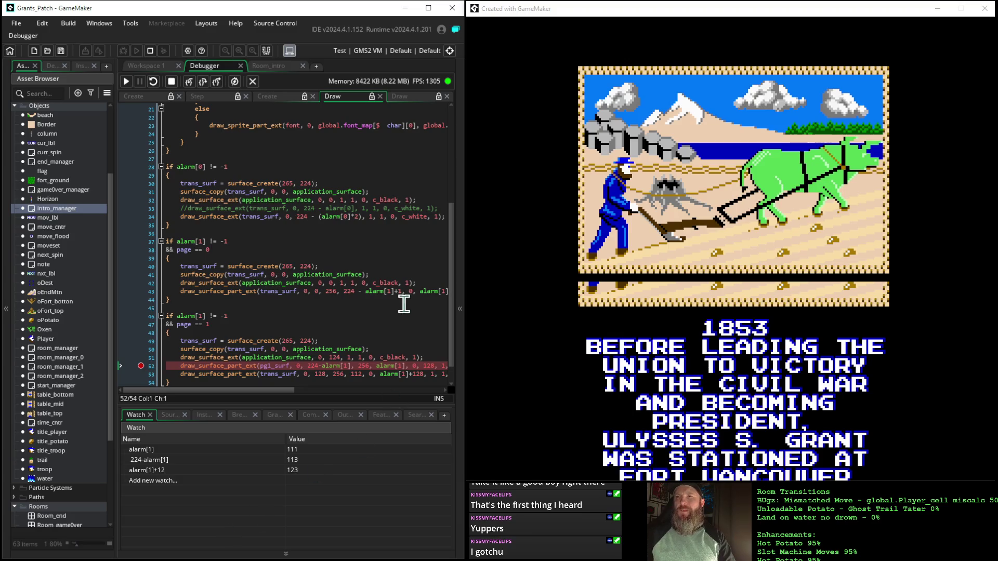
left_click(429, 365)
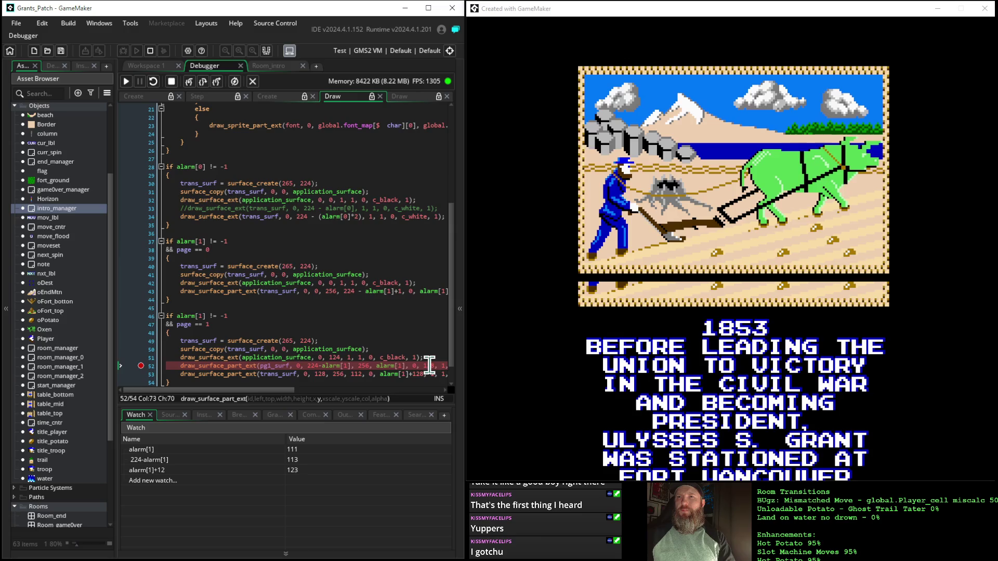
left_click_drag(263, 391, 314, 393)
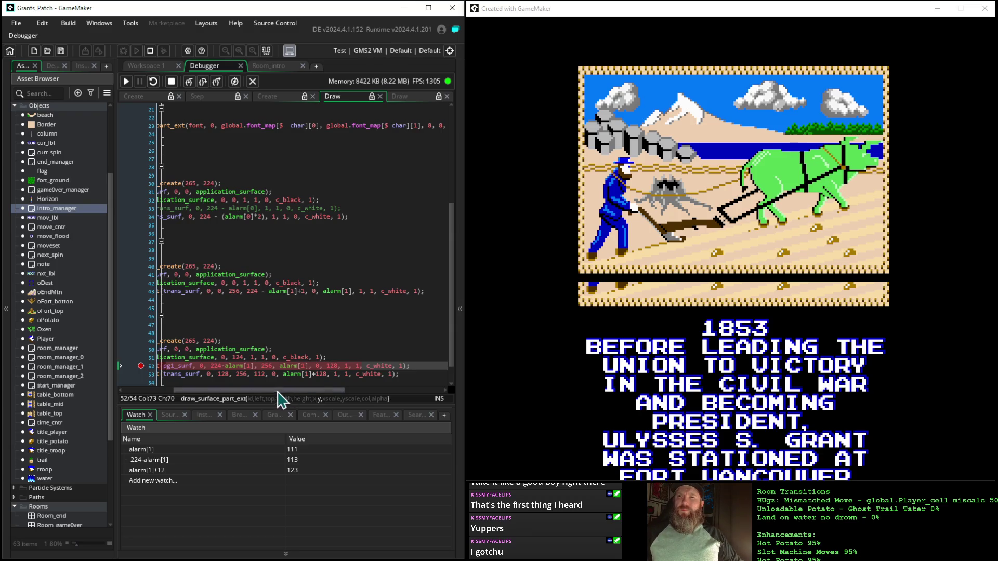
left_click_drag(283, 392, 217, 397)
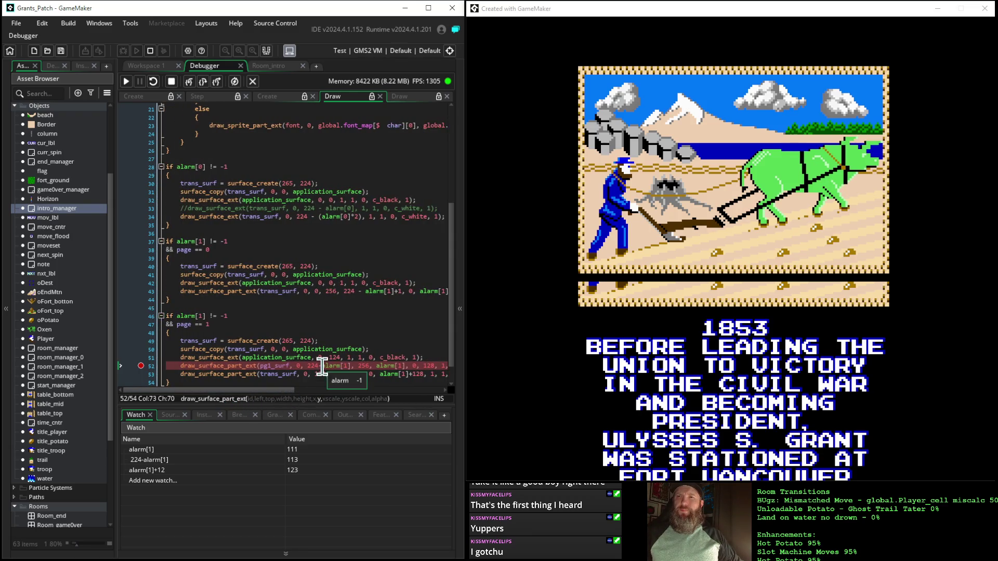
left_click_drag(307, 366, 351, 370)
key("shift+Right")
key("ctrl+c")
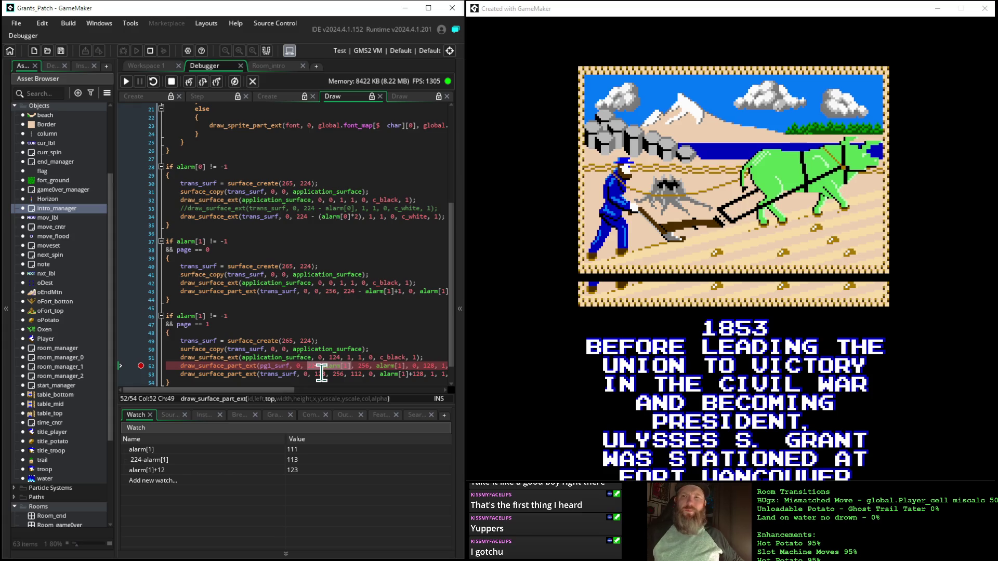
left_click(185, 479)
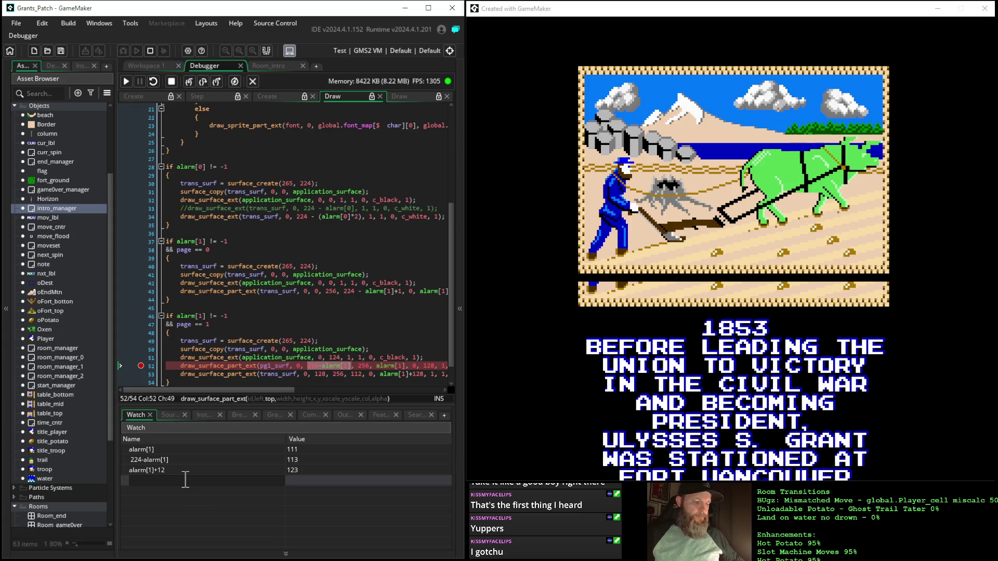
key("ctrl+v")
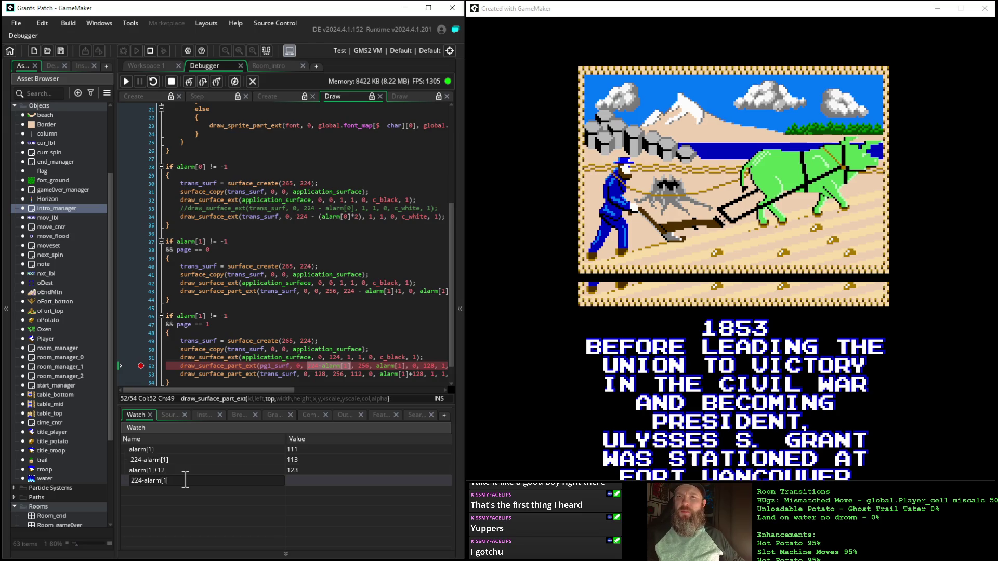
key("BackSpace")
key("BackSpace")
key("BackSpace")
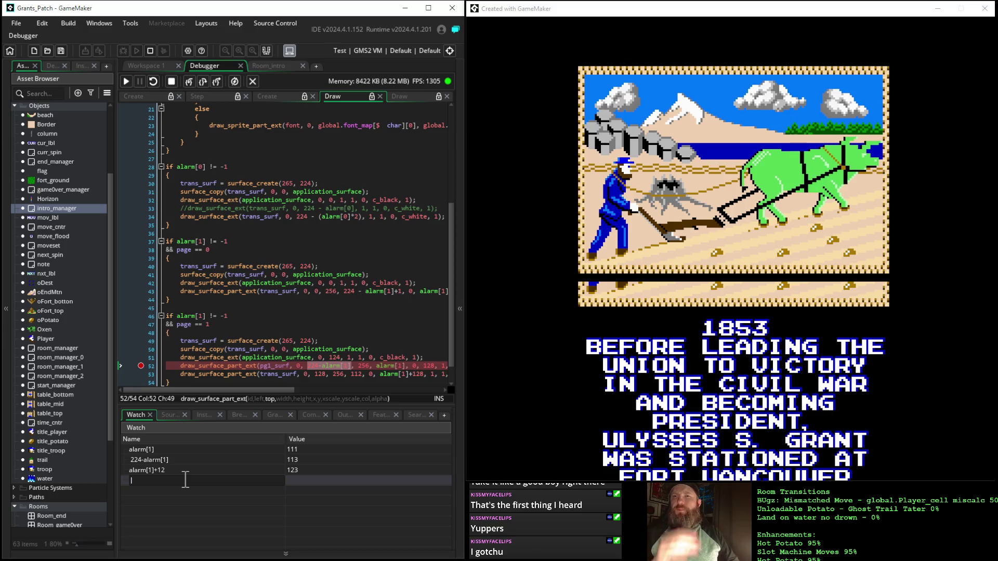
left_click(223, 461)
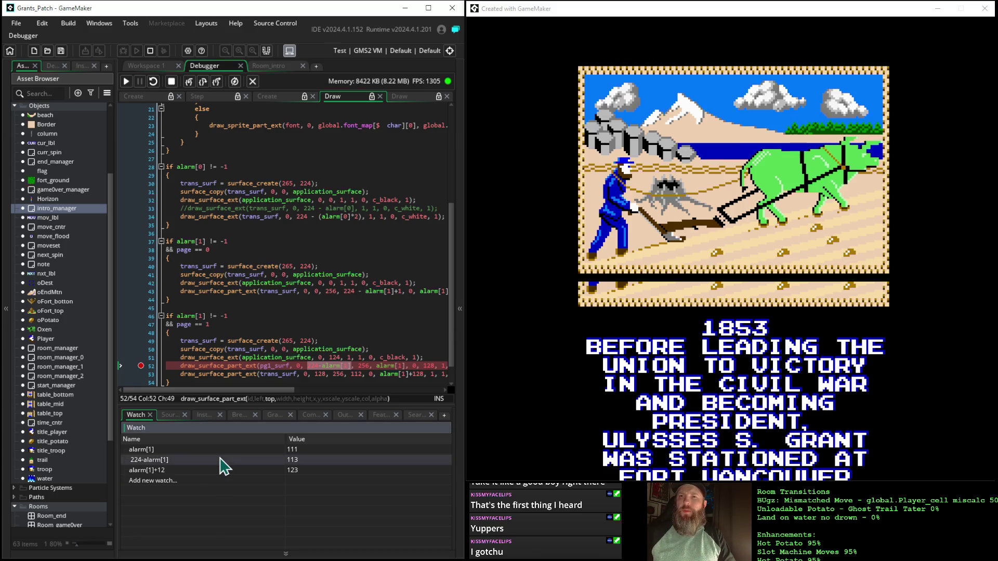